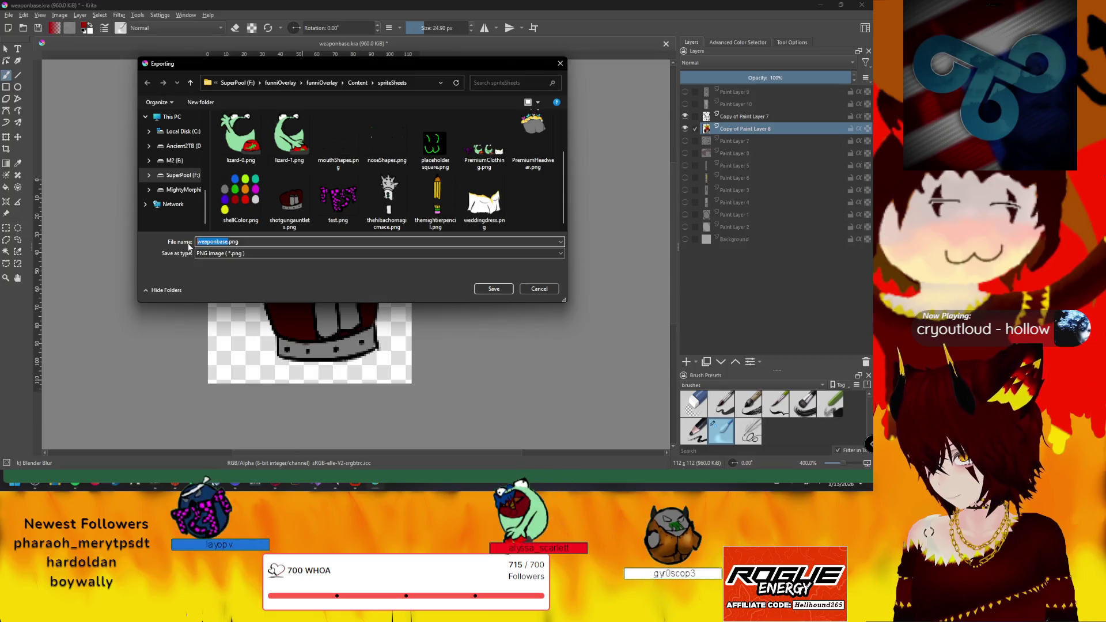
Export the gauntlet drawing as shotgungauntlets-1.png into the spriteSheets folder, confirming PNG options
click(291, 207)
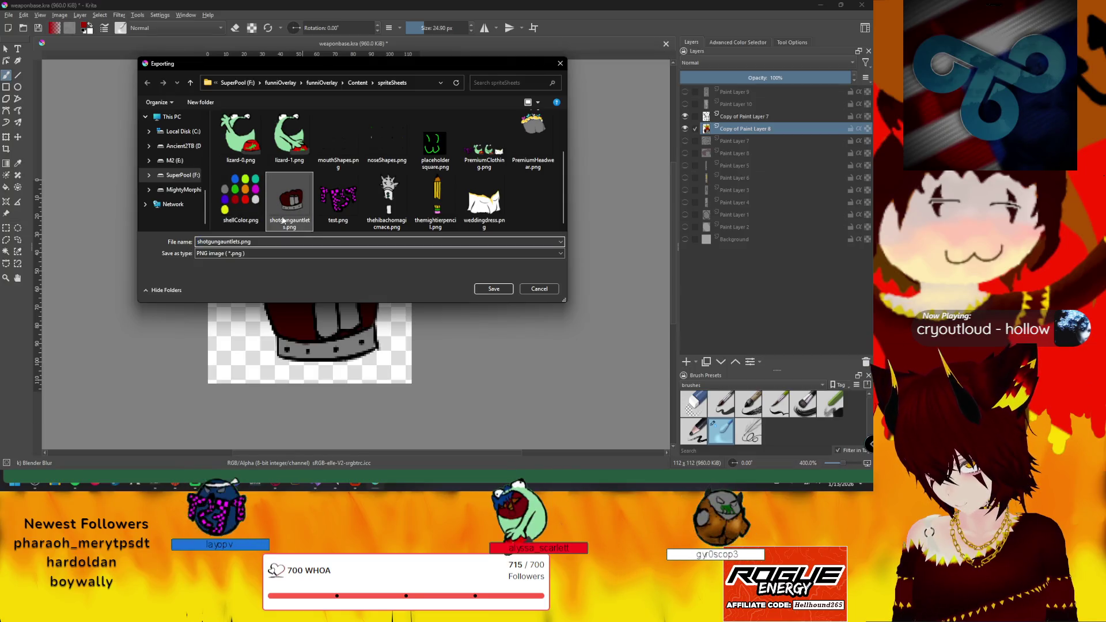
click(239, 242)
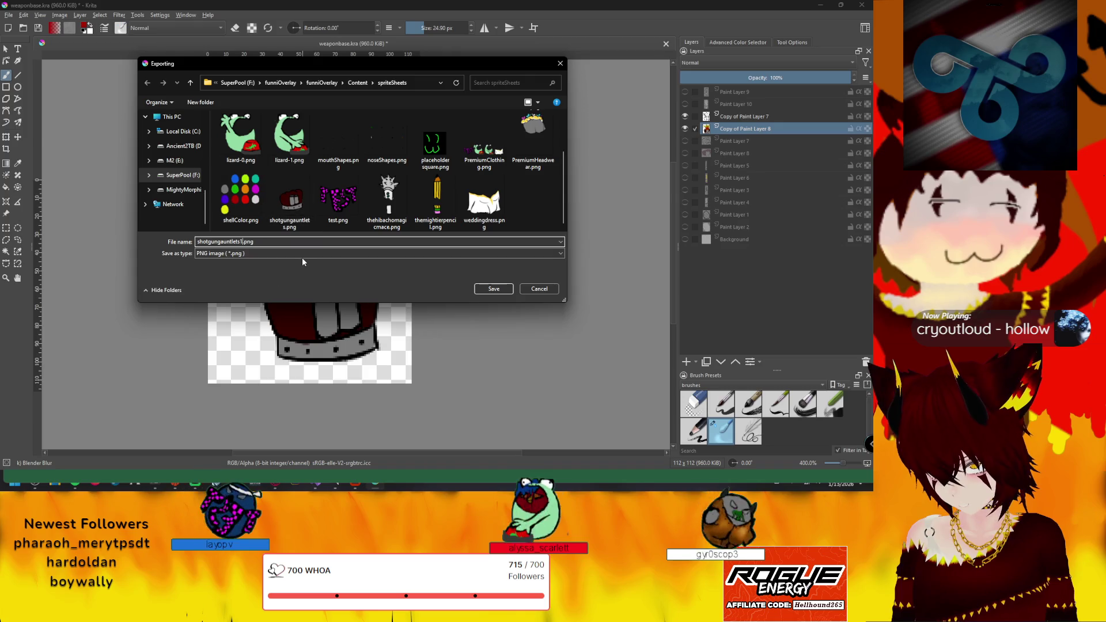
text(-1)
click(293, 218)
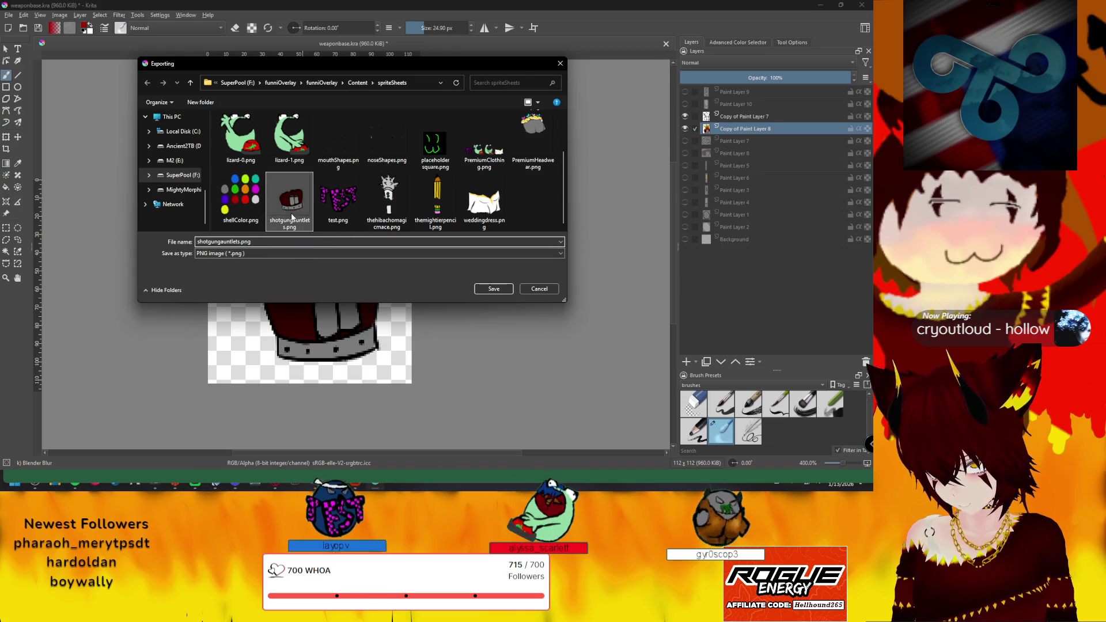
right_click(294, 226)
click(239, 242)
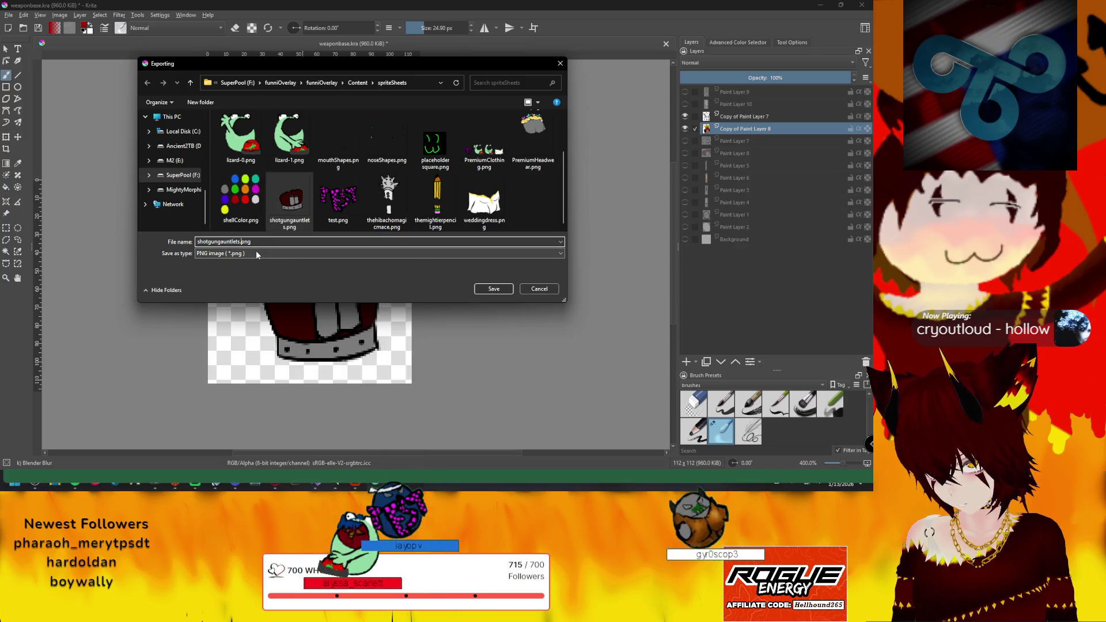
text(-1)
click(482, 288)
click(482, 342)
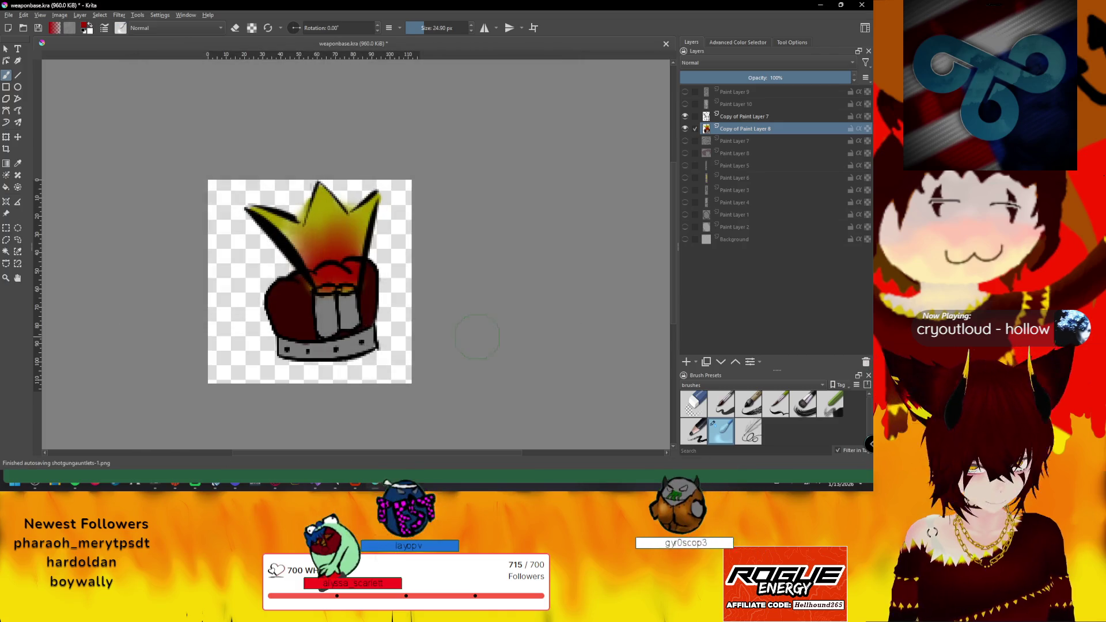
Check the spriteSheets folder in File Explorer for shotgungauntlets-1.png, then return to Krita's mace drawing
click(56, 484)
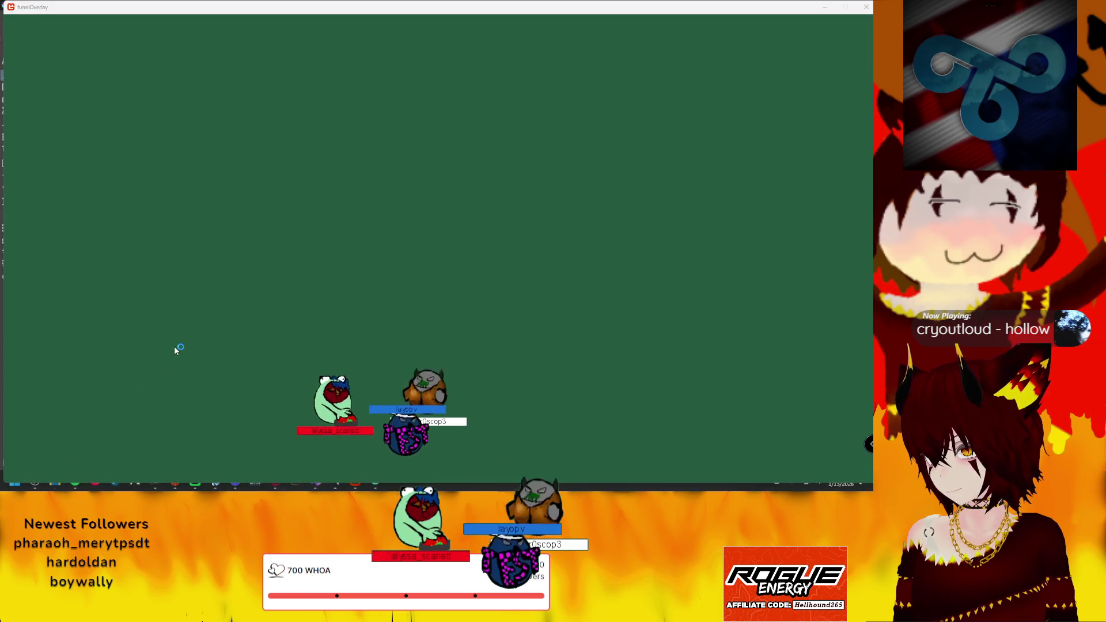
key(super+e)
click(40, 285)
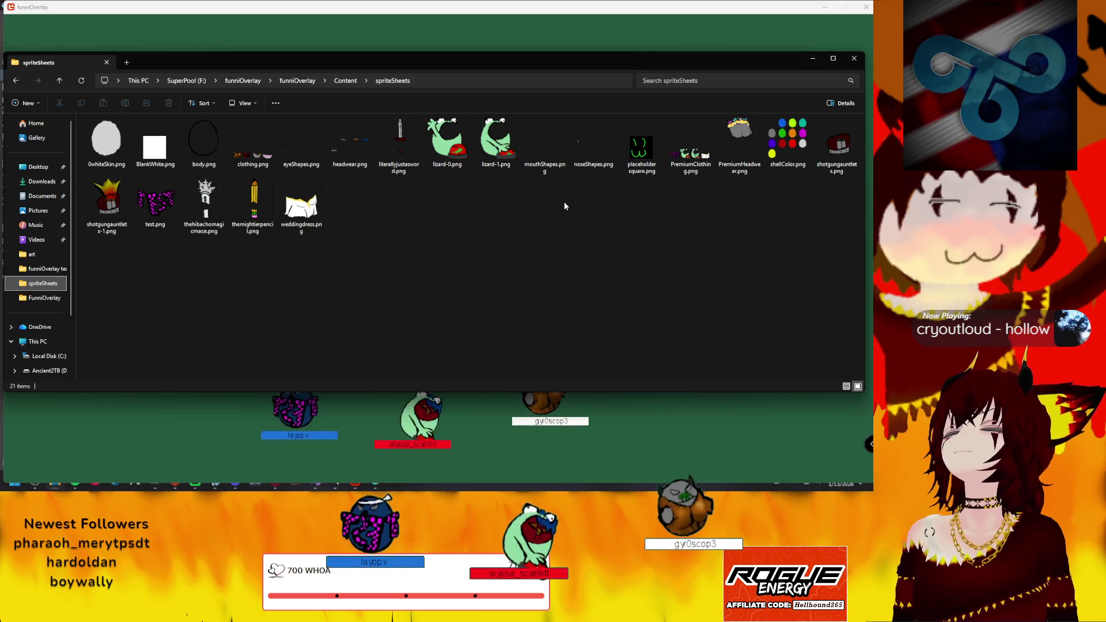
key(alt+Tab)
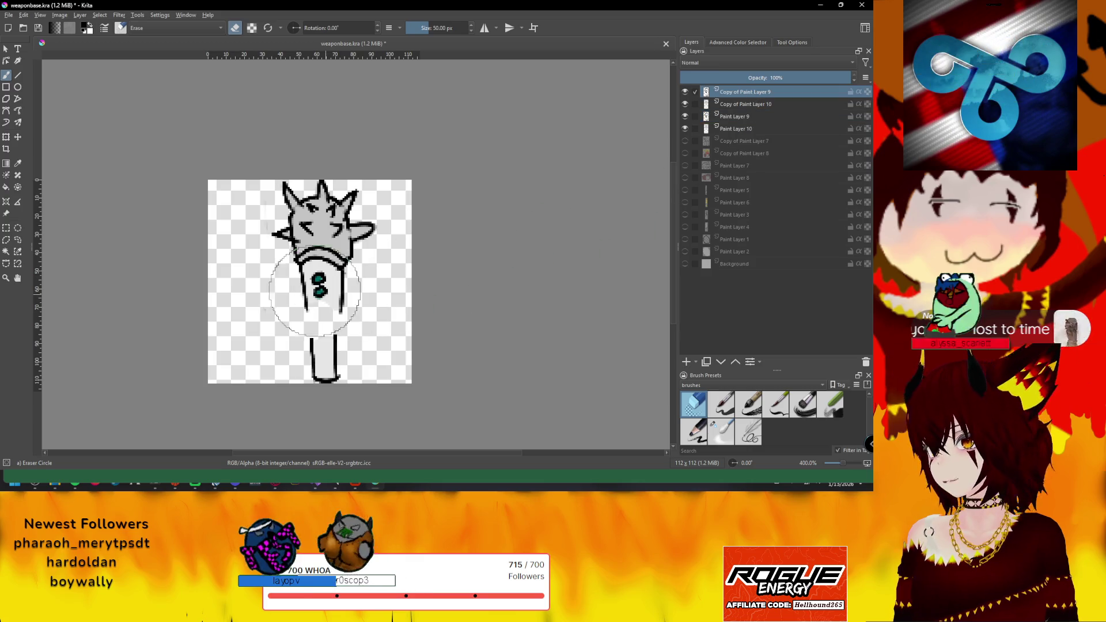
Duplicate Paint Layer 10 into Copy of Paint Layer 10 in the layer stack
click(721, 128)
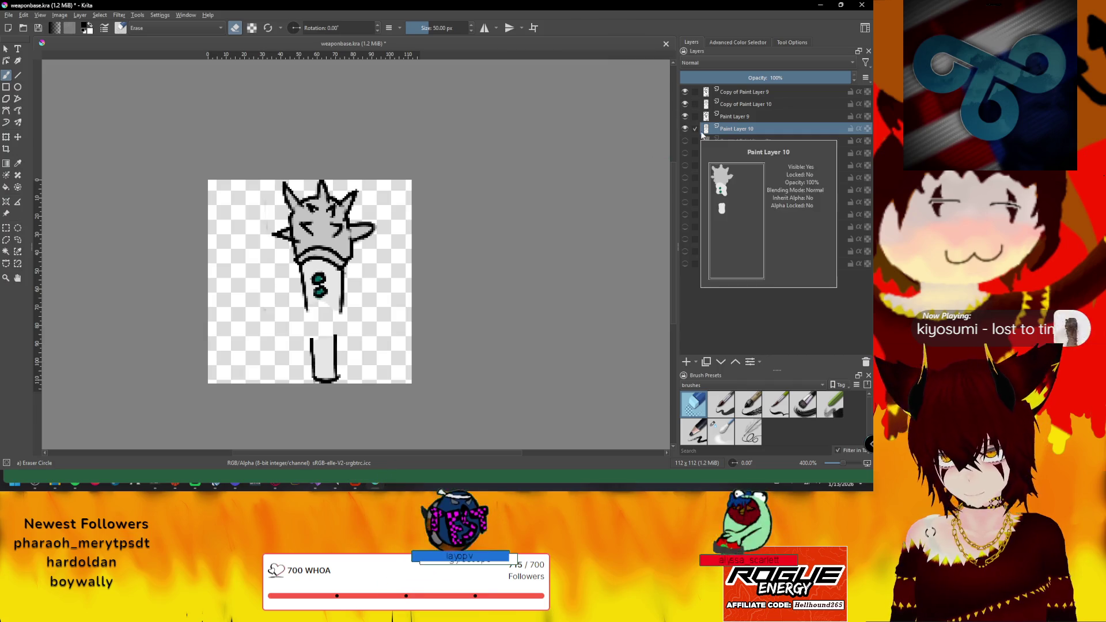
right_click(739, 128)
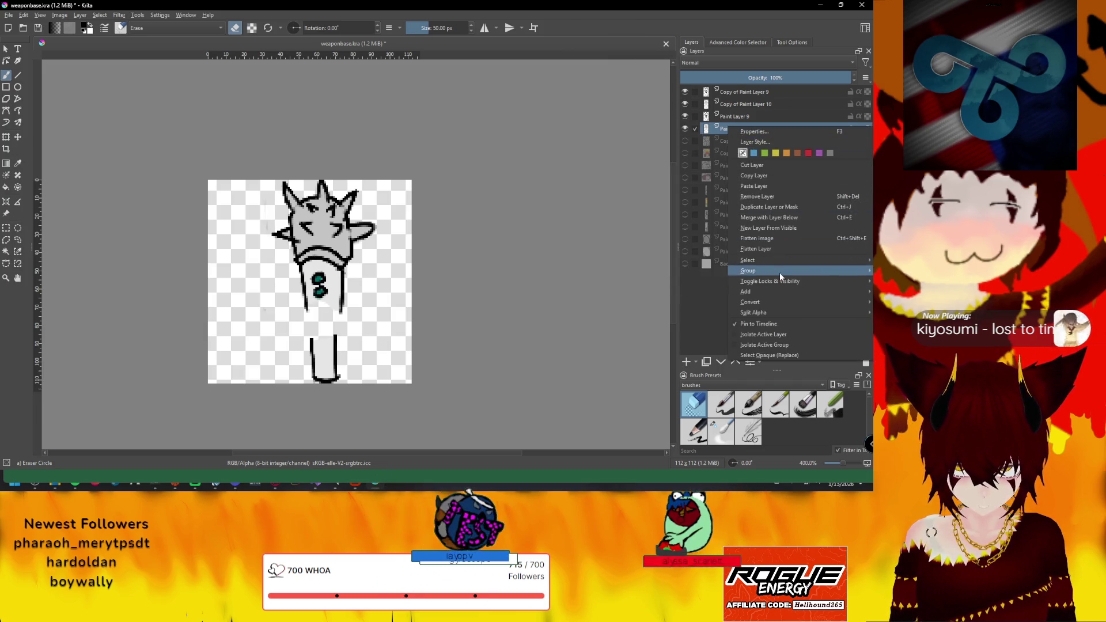
click(767, 209)
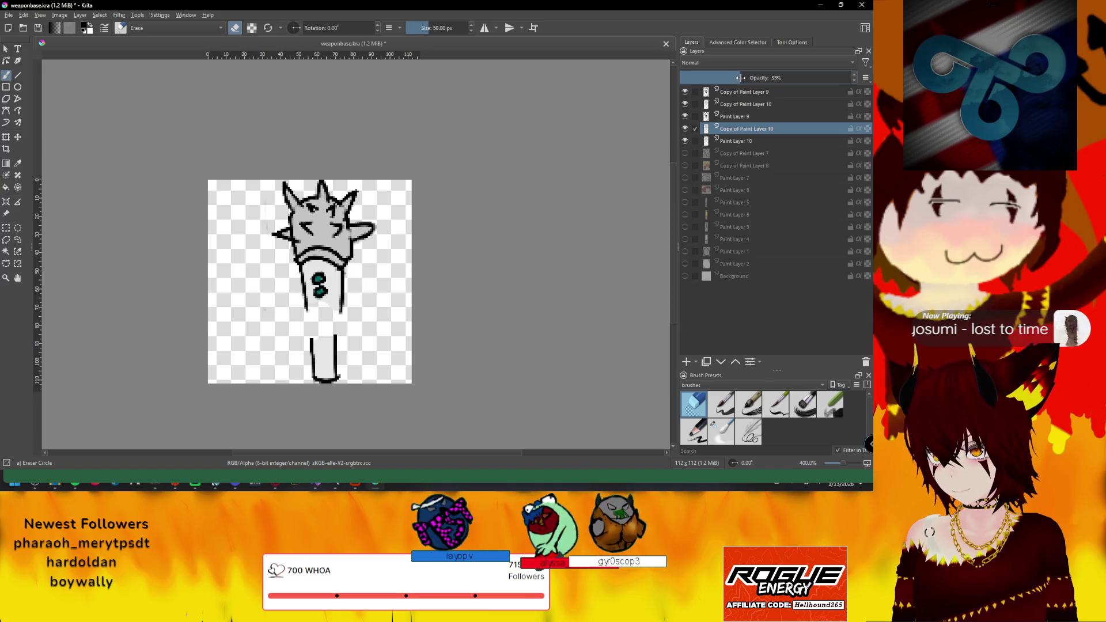
Nudge the copied layer's drawing slightly right, undoing the first shift
drag(334, 275, 358, 274)
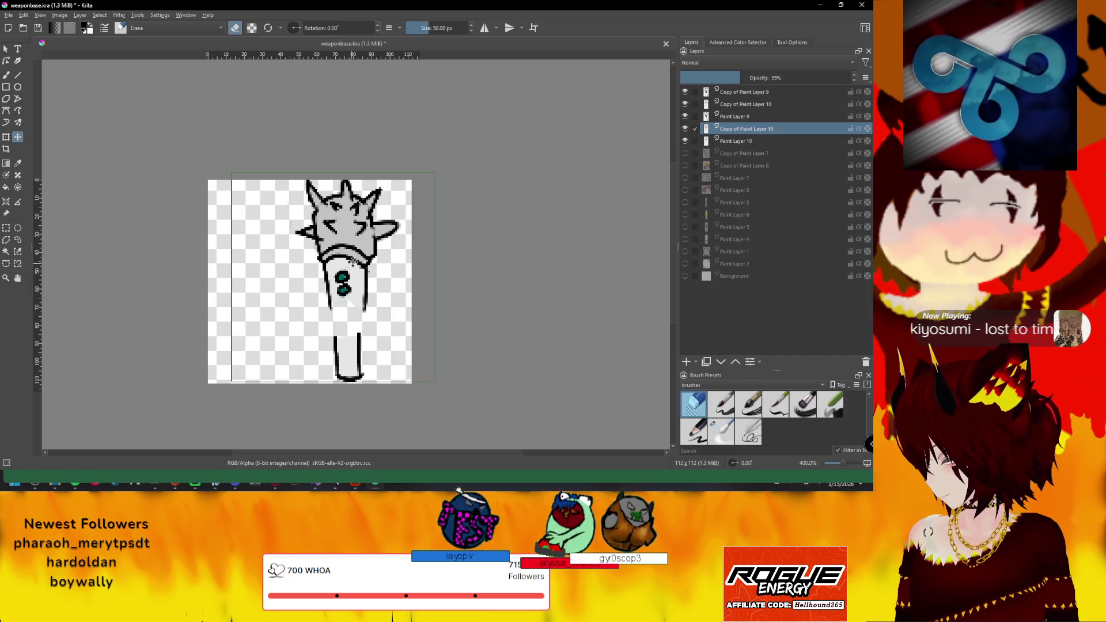
key(ctrl+z)
click(721, 143)
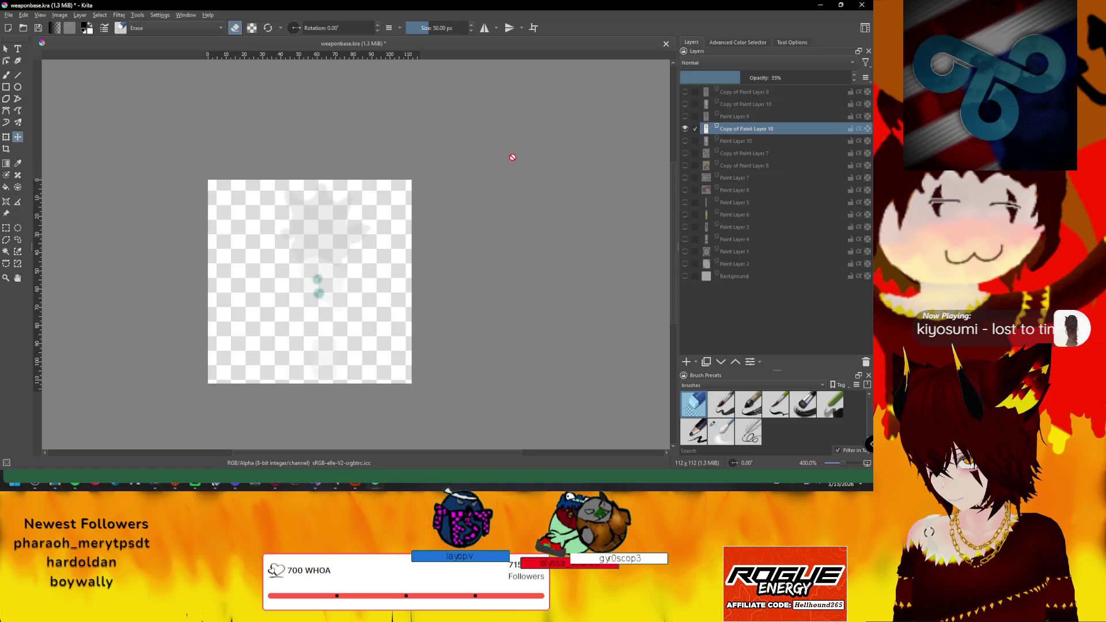
drag(325, 267, 340, 268)
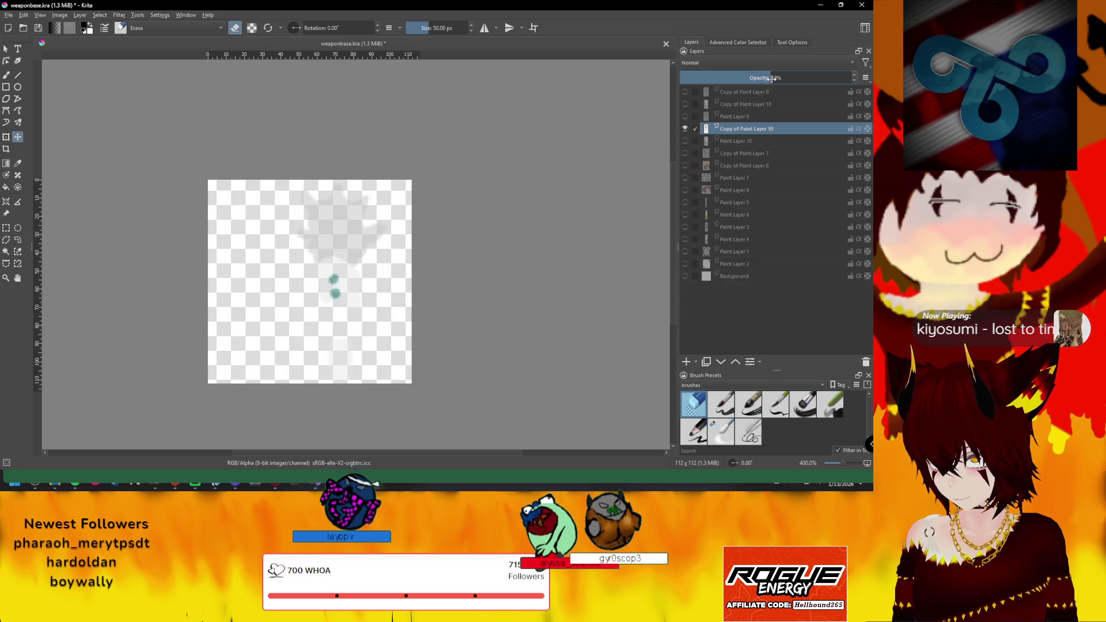
Toggle Paint Layer 10 visibility to compare, then show Paint Layers 9, 10 and the copy together
click(685, 140)
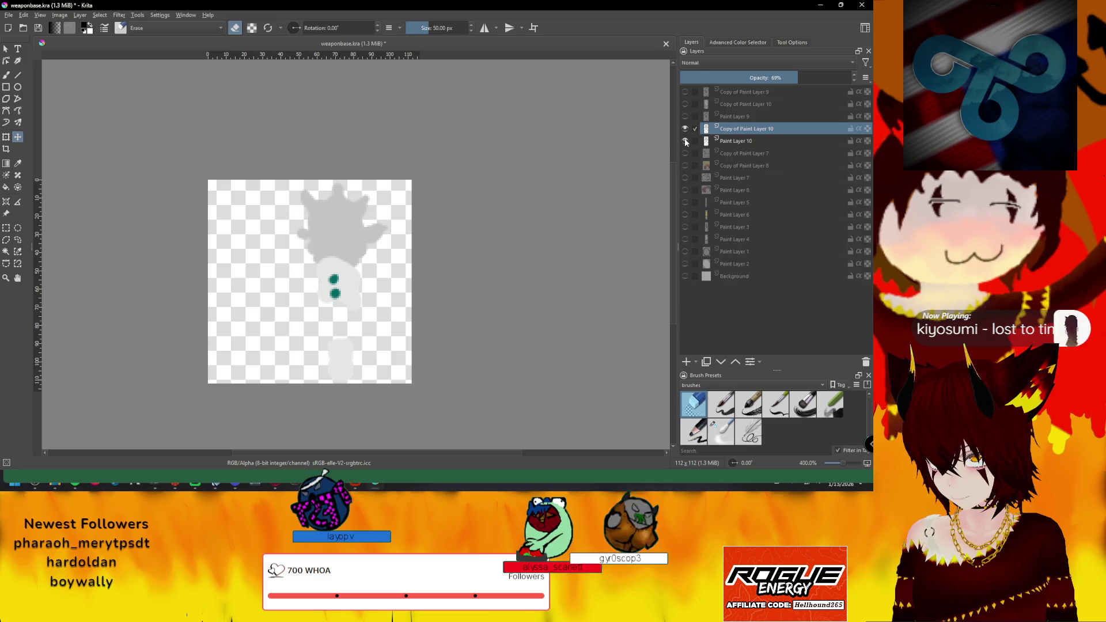
click(684, 141)
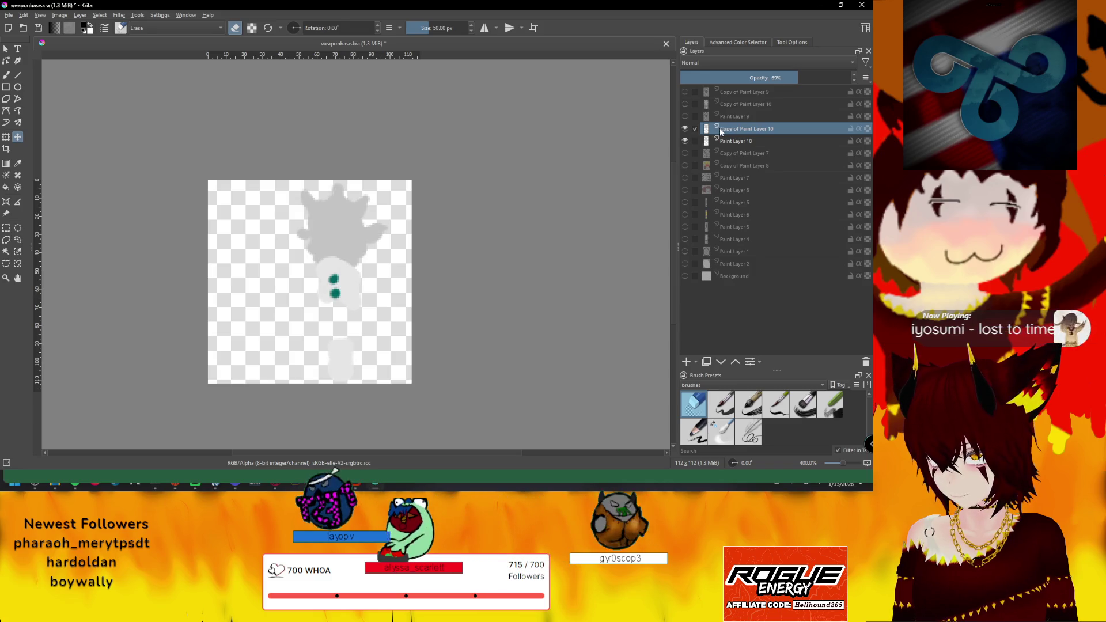
click(686, 141)
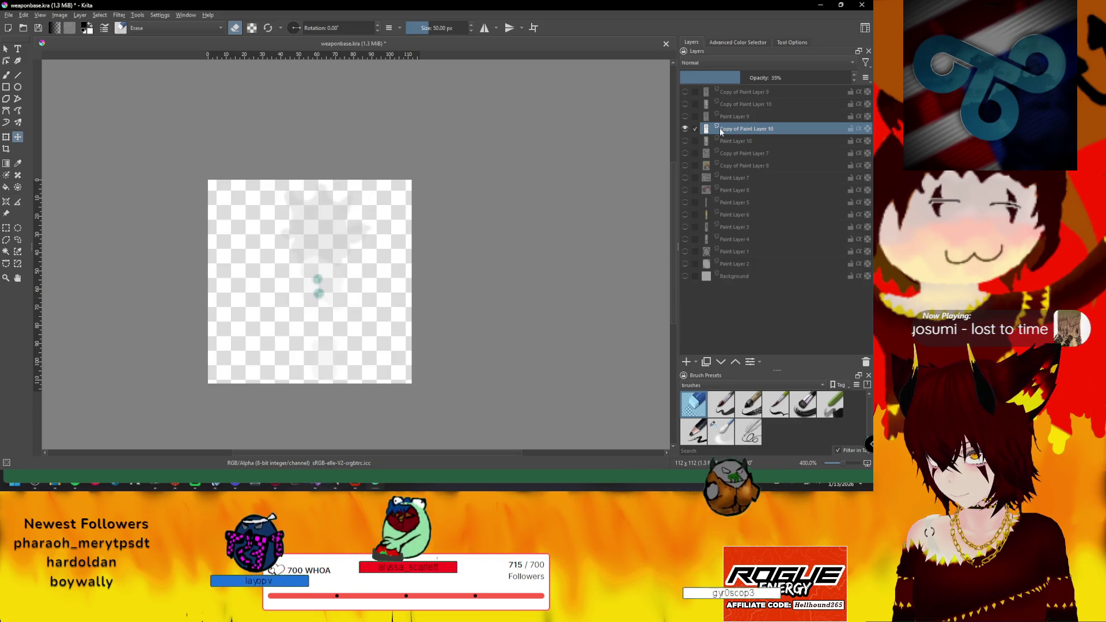
click(685, 141)
click(686, 141)
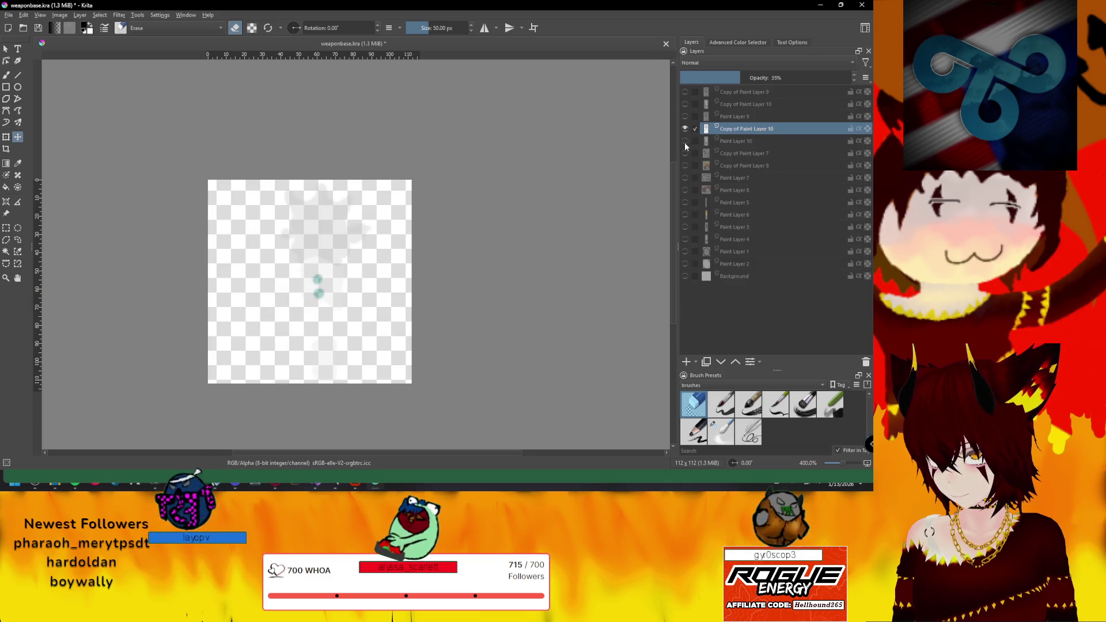
click(686, 117)
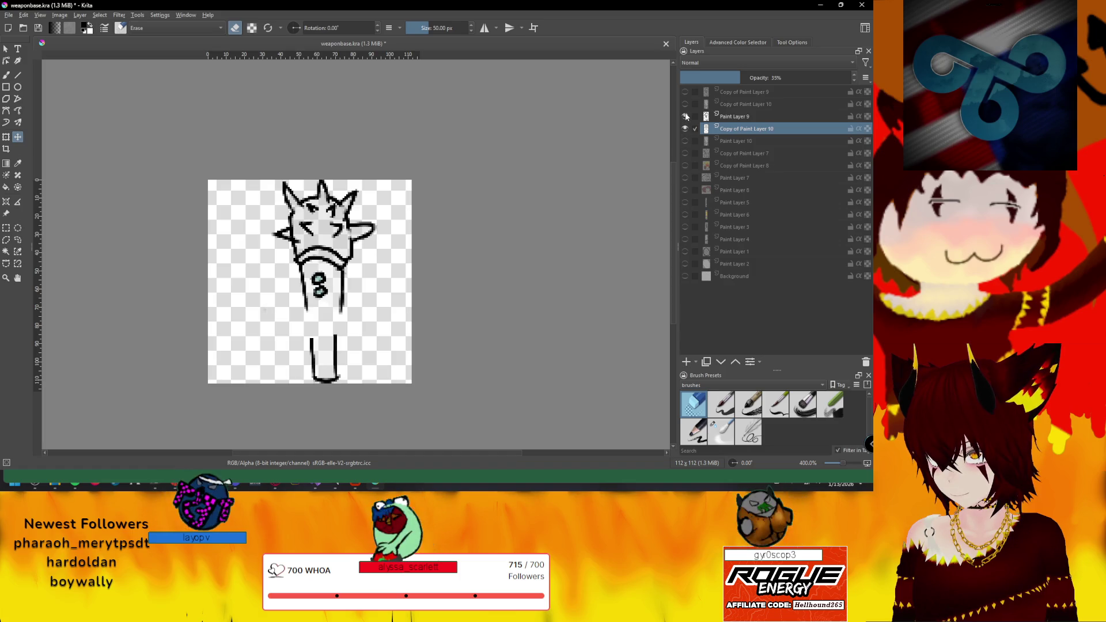
click(685, 129)
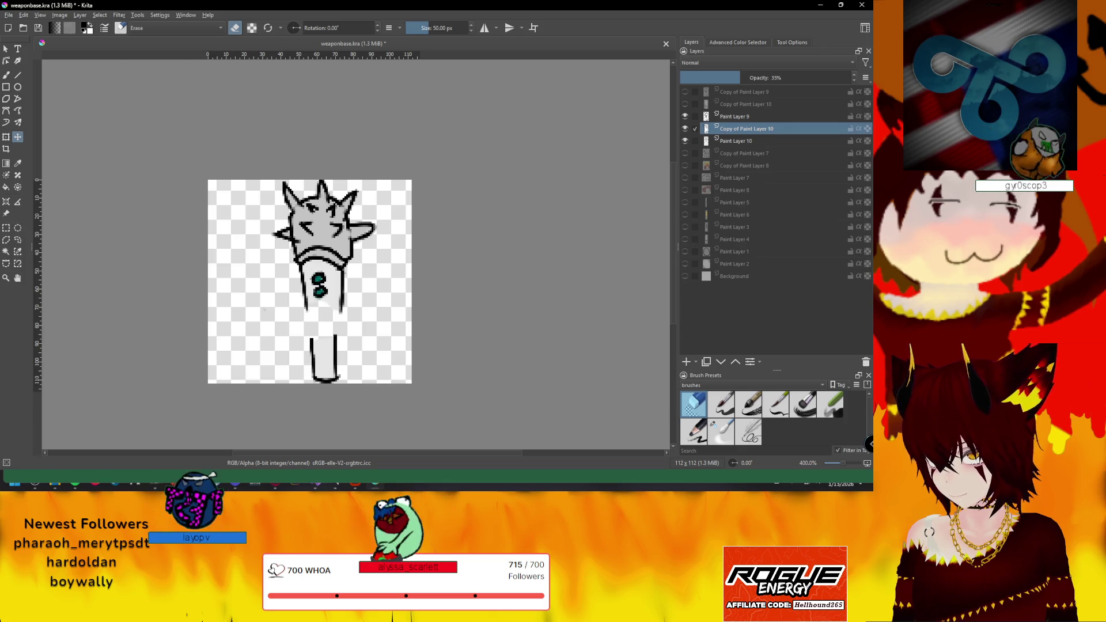
Make a rectangular selection around the mace
key(ctrl+r)
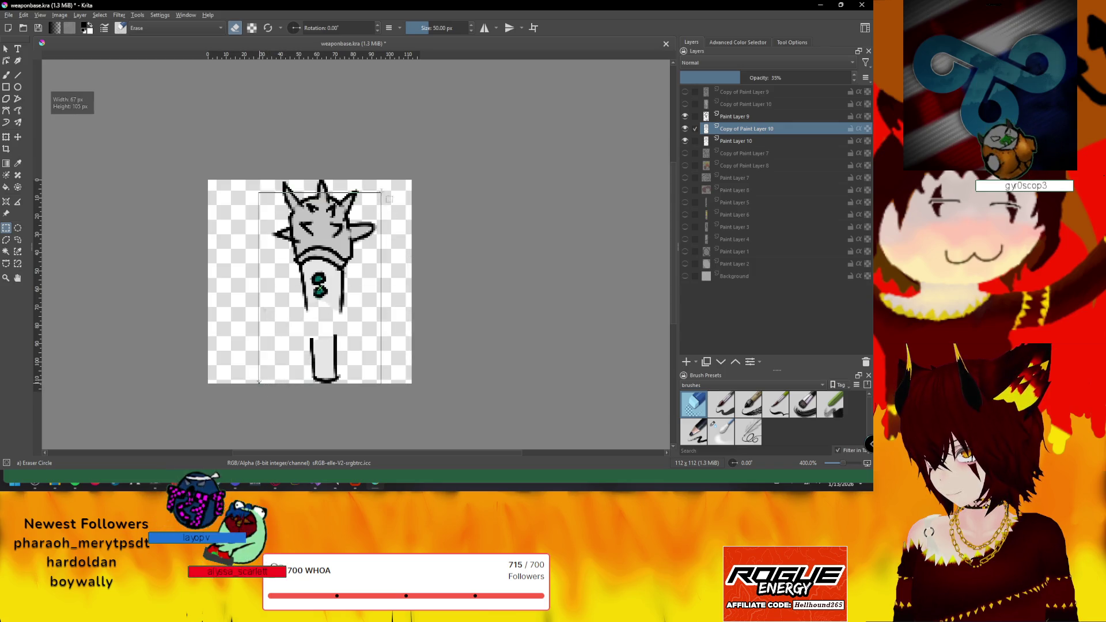
drag(259, 383, 391, 175)
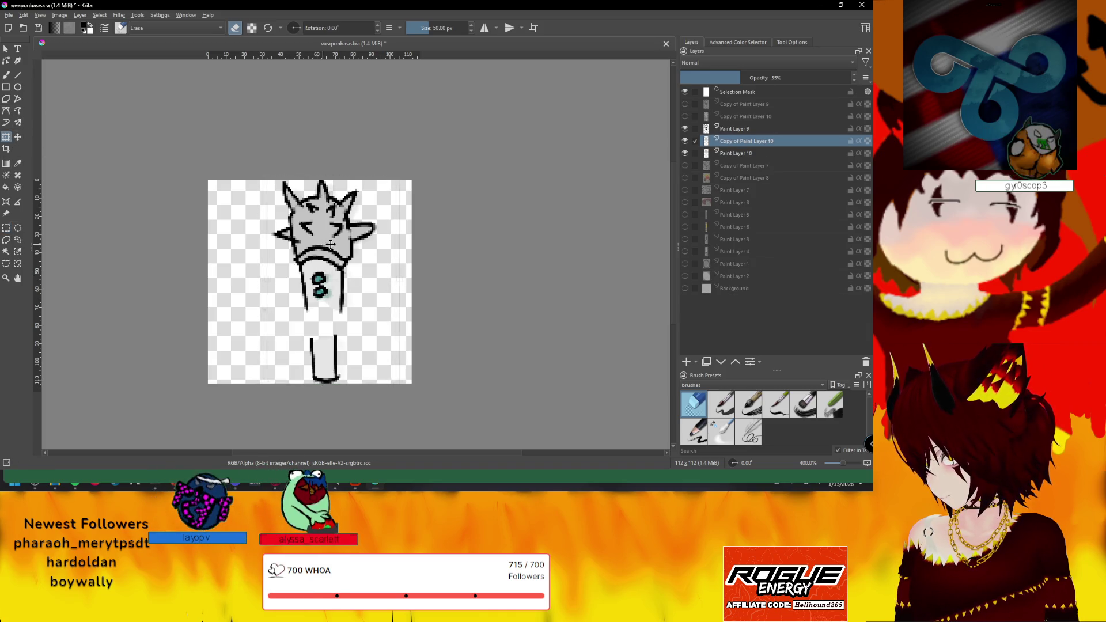
Shift the selected mace content right and rotate it with the Transform tool
drag(386, 217, 396, 217)
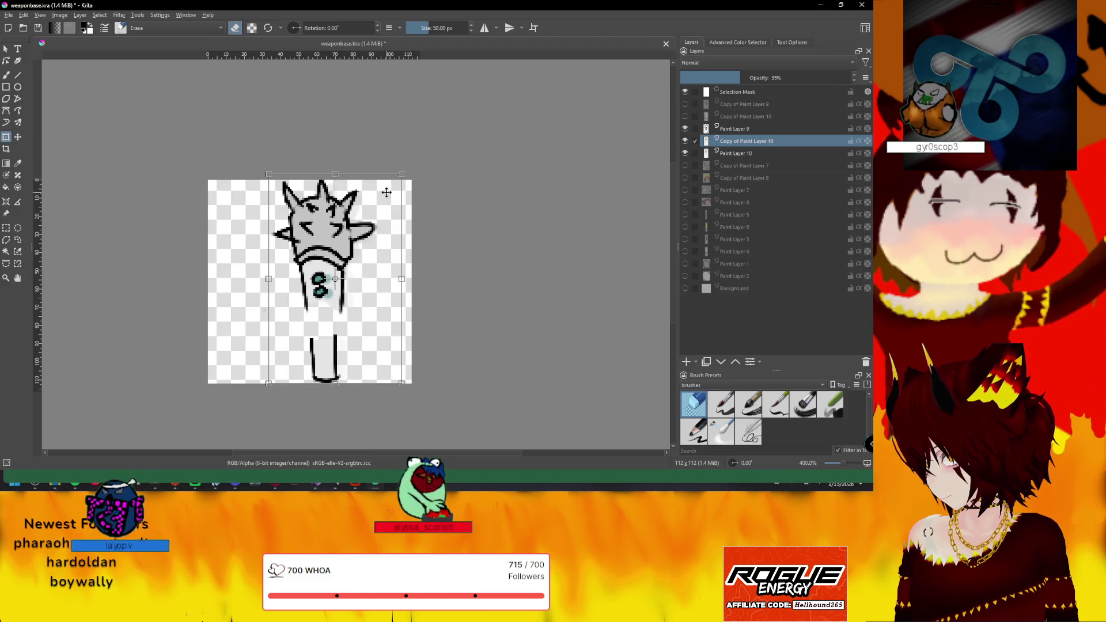
key(Return)
drag(404, 160, 355, 226)
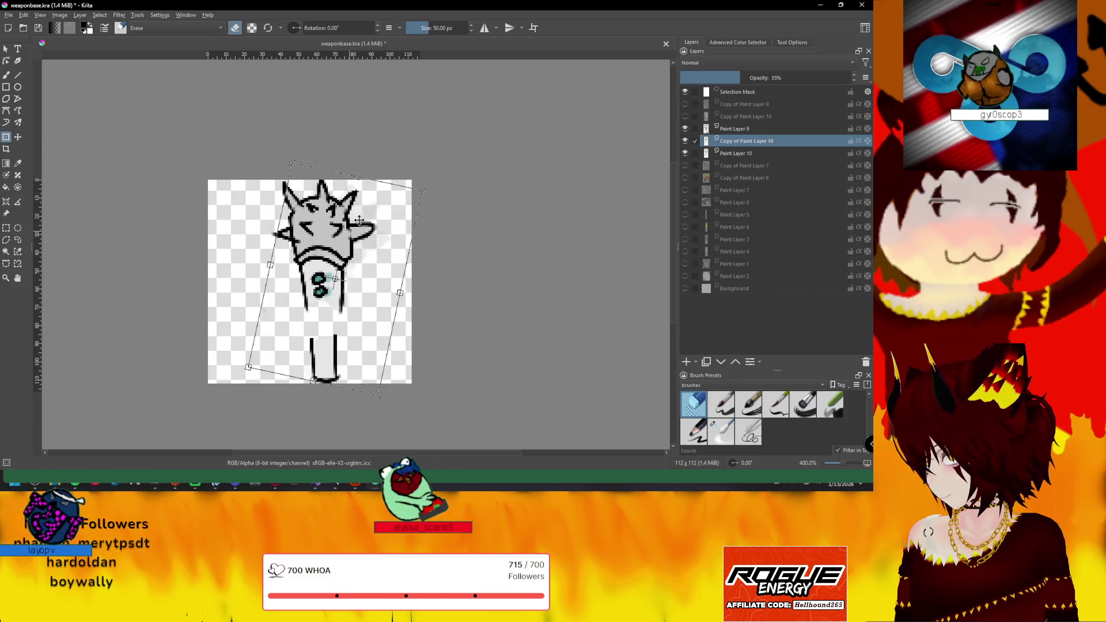
drag(400, 147, 396, 144)
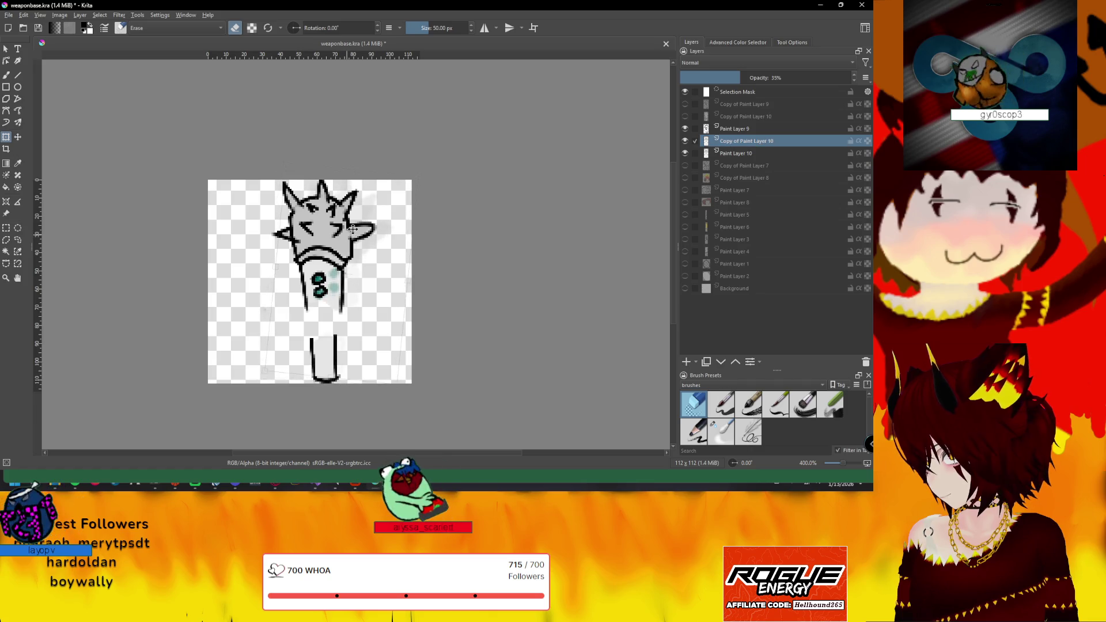
key(ctrl+t)
Raise the copy layer's opacity, move the faint copy up-right, apply the transform and clear the selection
drag(749, 78, 798, 79)
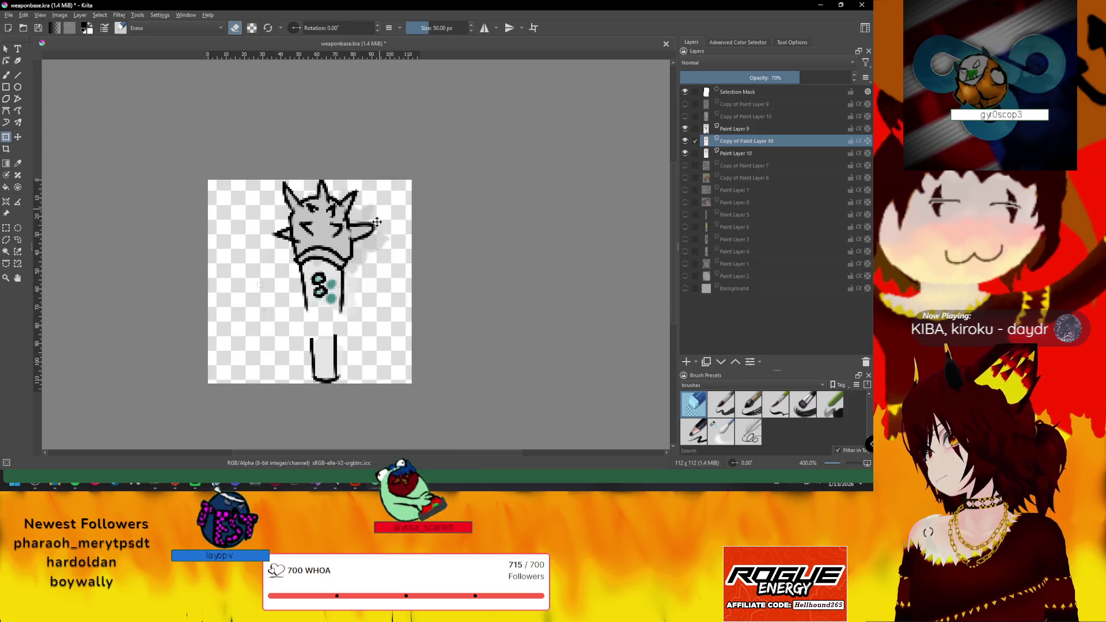
drag(376, 223, 382, 216)
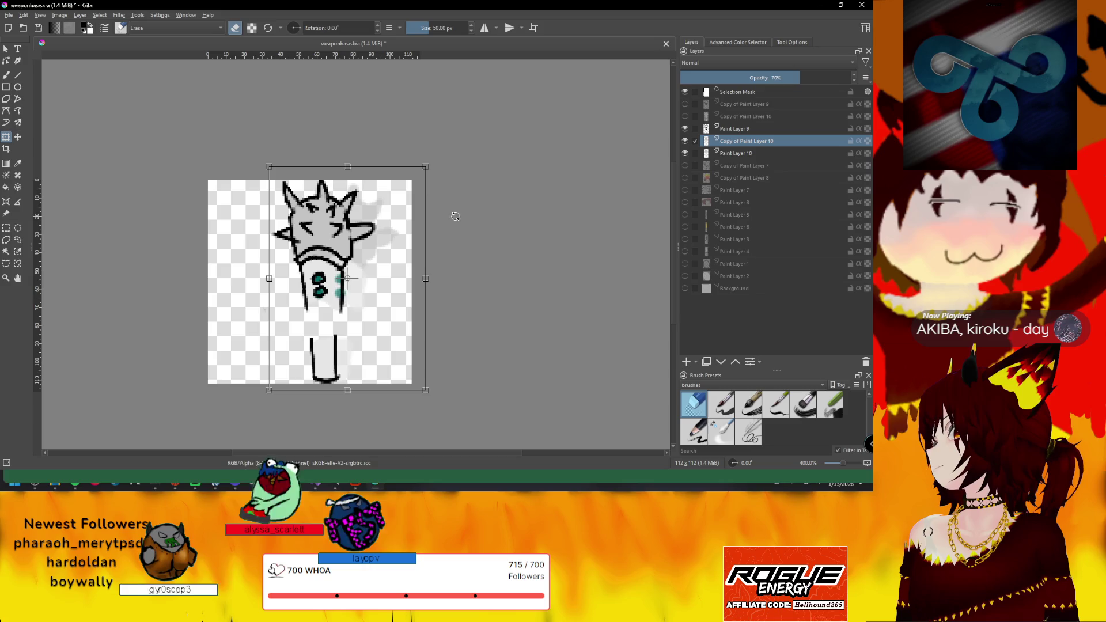
click(724, 139)
key(ctrl+shift+a)
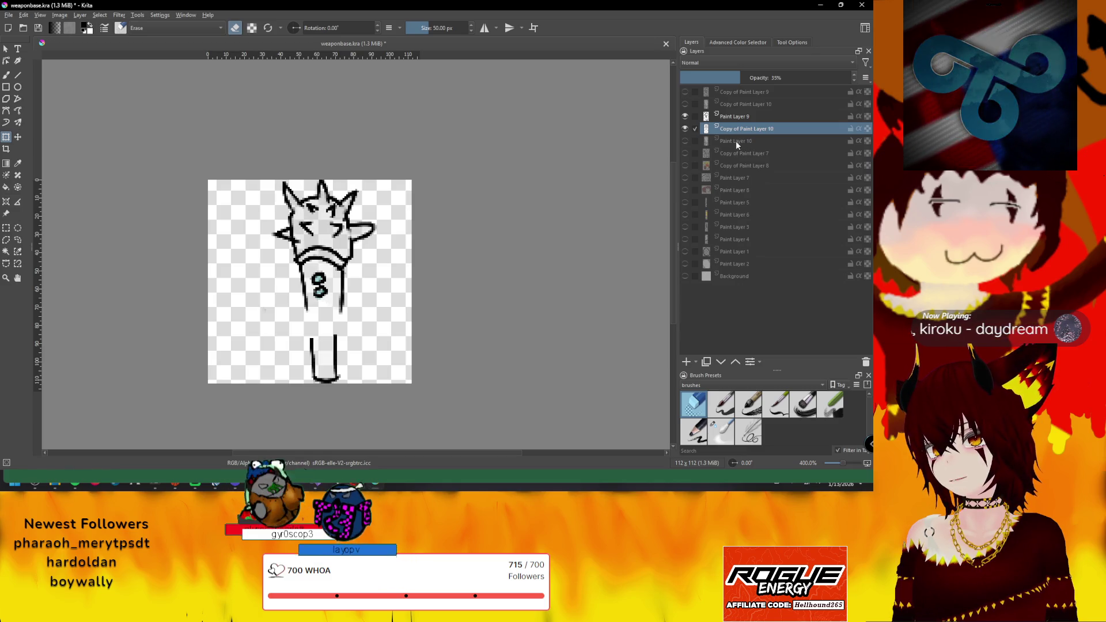
Undo layer visibility changes so the mace layers show again, and raise the faint copy's opacity
key(ctrl+z)
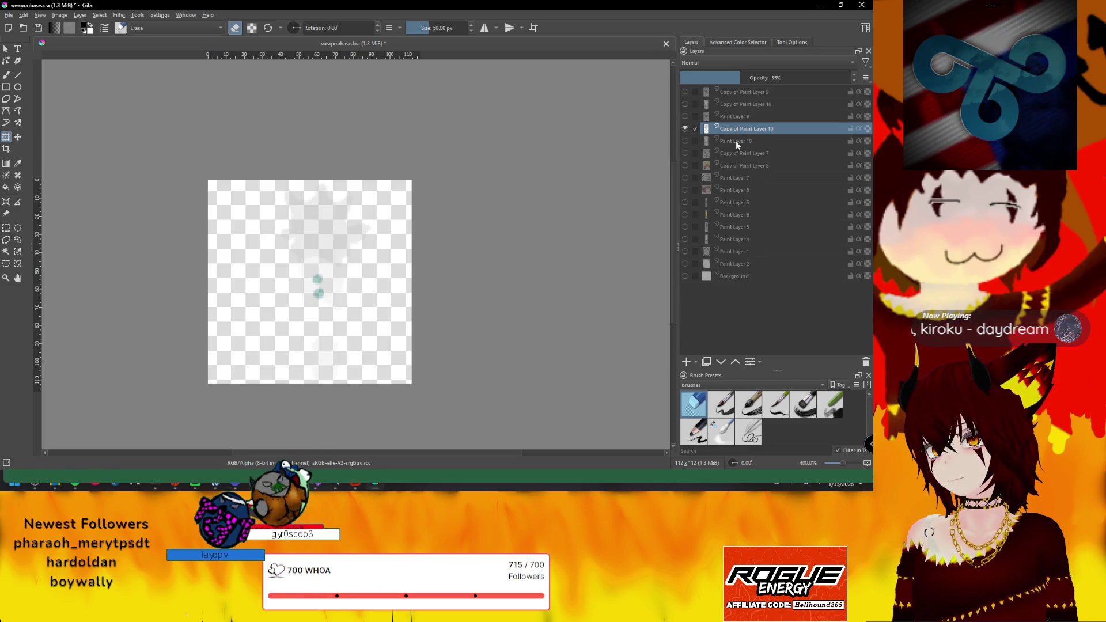
key(ctrl+z)
key(ctrl+z)
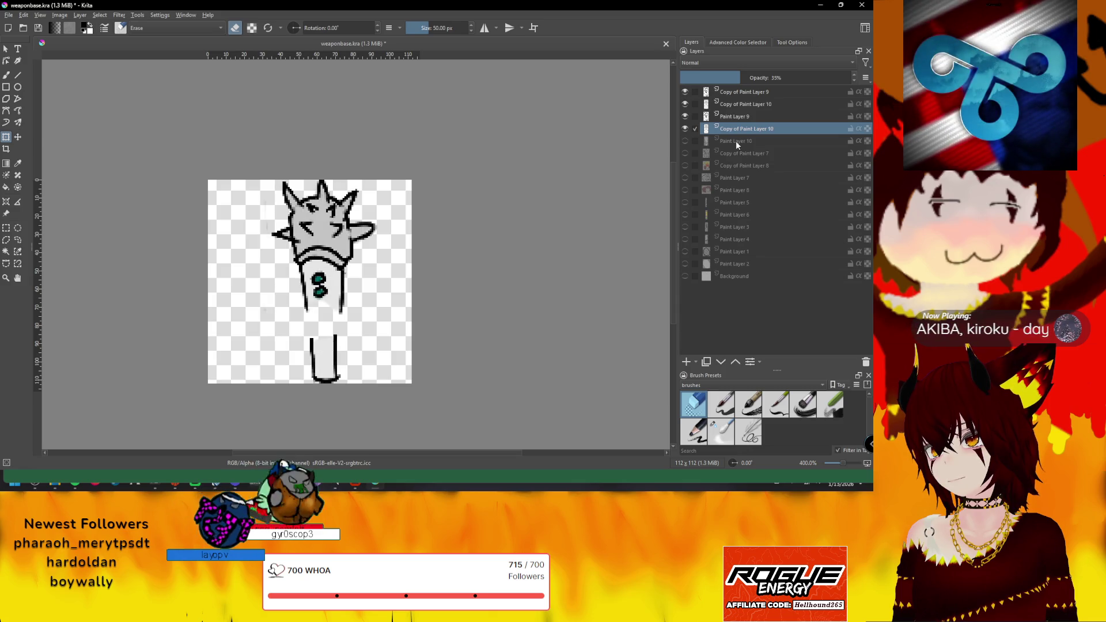
key(ctrl+z)
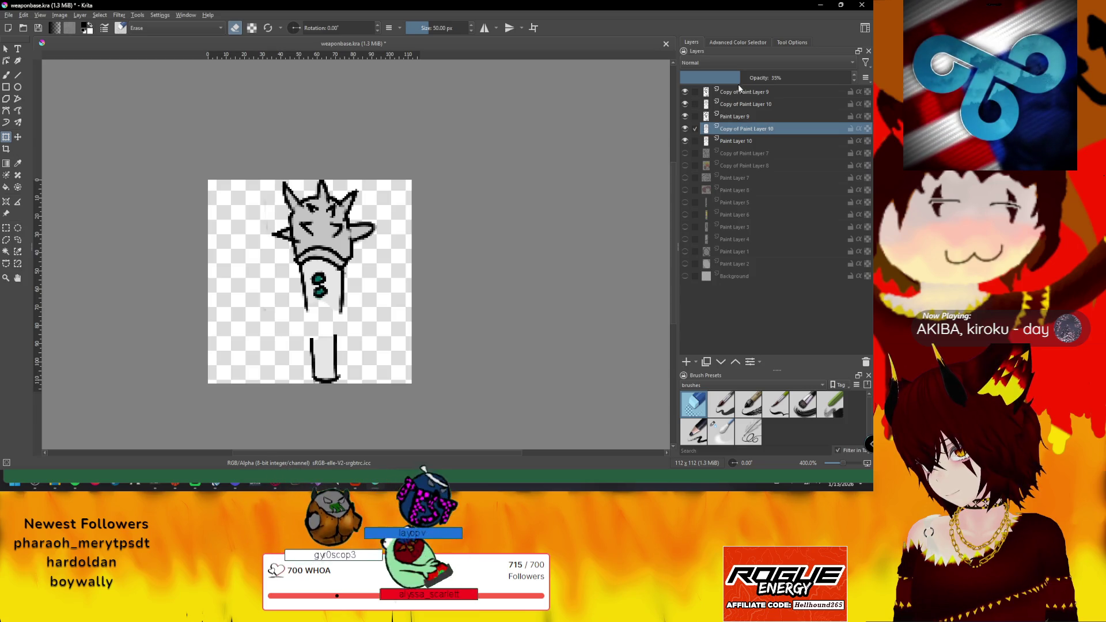
click(786, 78)
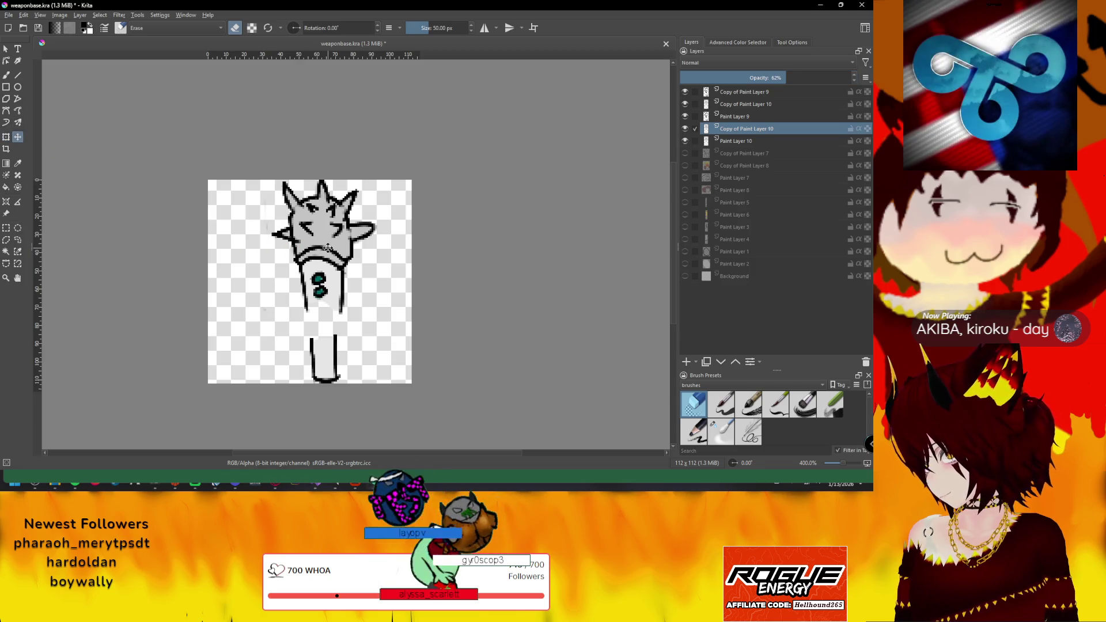
Rectangle-select the mace, shift the faint copy left, and raise the copy layer's opacity to 89%
click(6, 227)
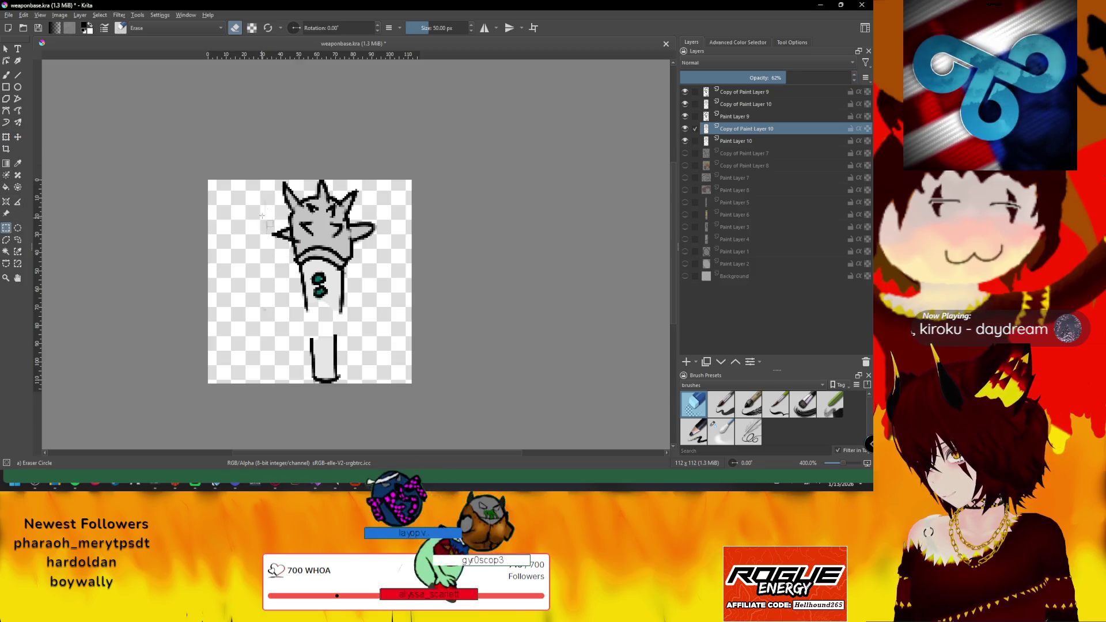
drag(260, 181, 395, 386)
click(17, 138)
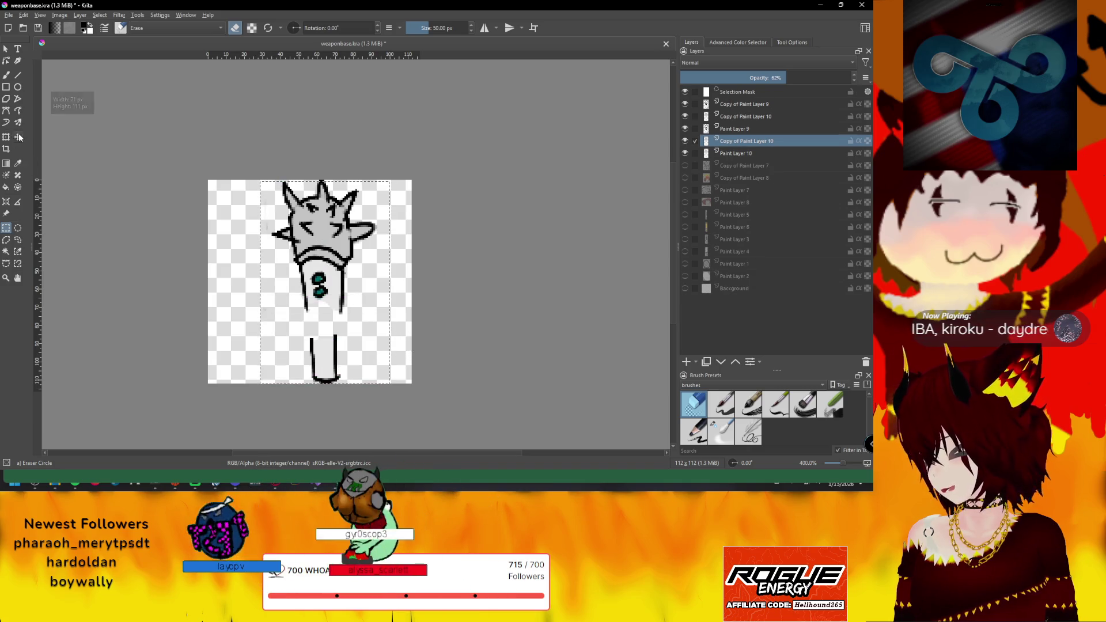
mouse_move(314, 281)
mouse_down()
mouse_move(253, 281)
mouse_move(294, 283)
mouse_up()
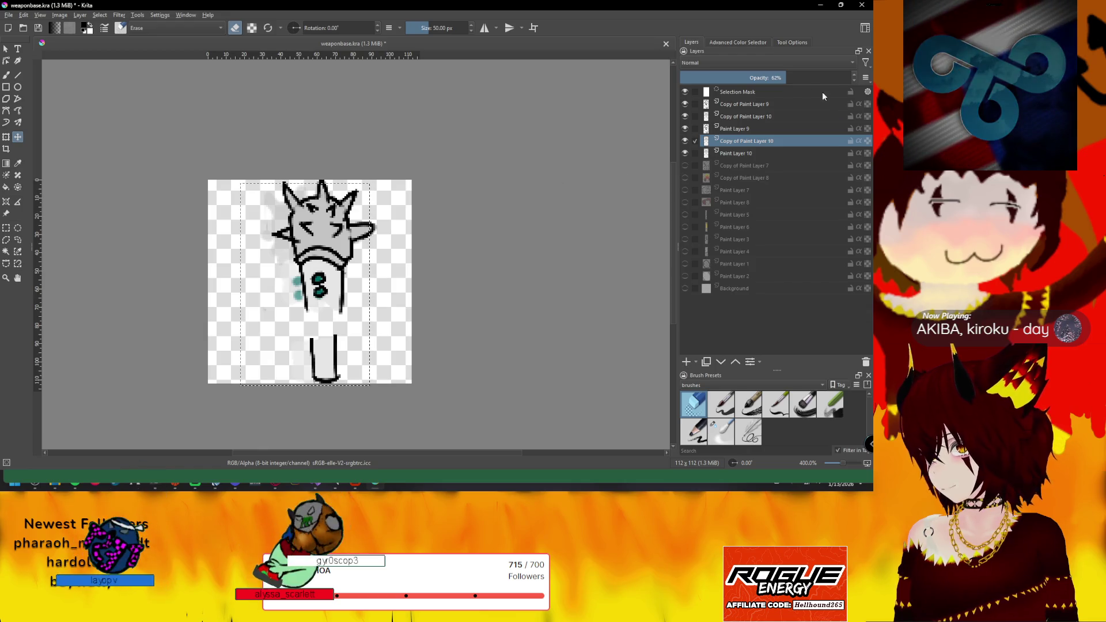
drag(820, 81, 832, 80)
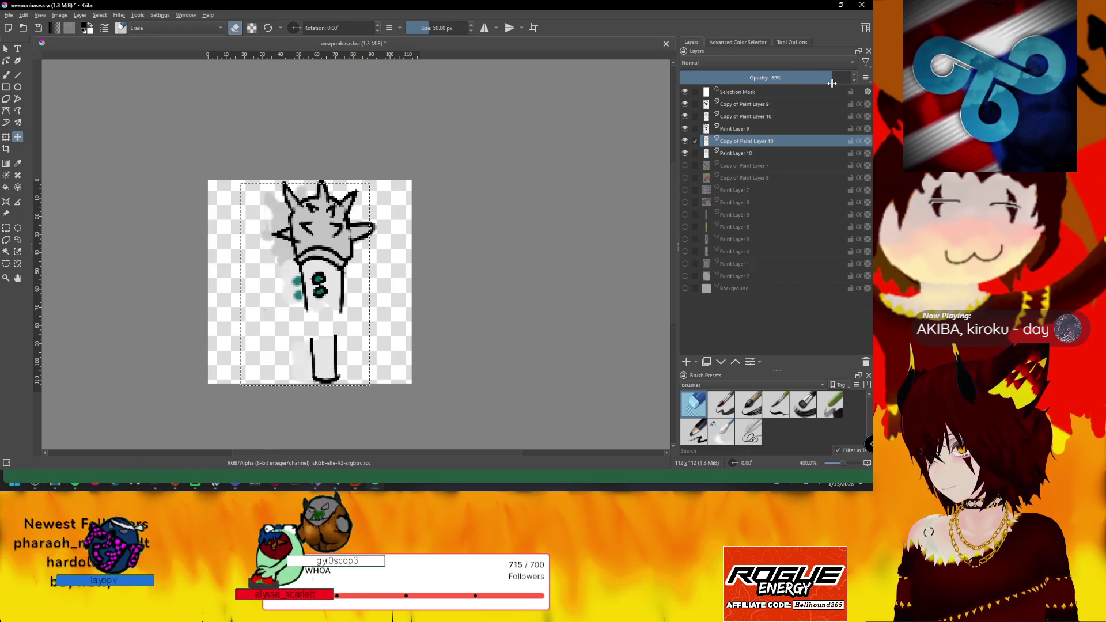
click(744, 129)
right_click(739, 131)
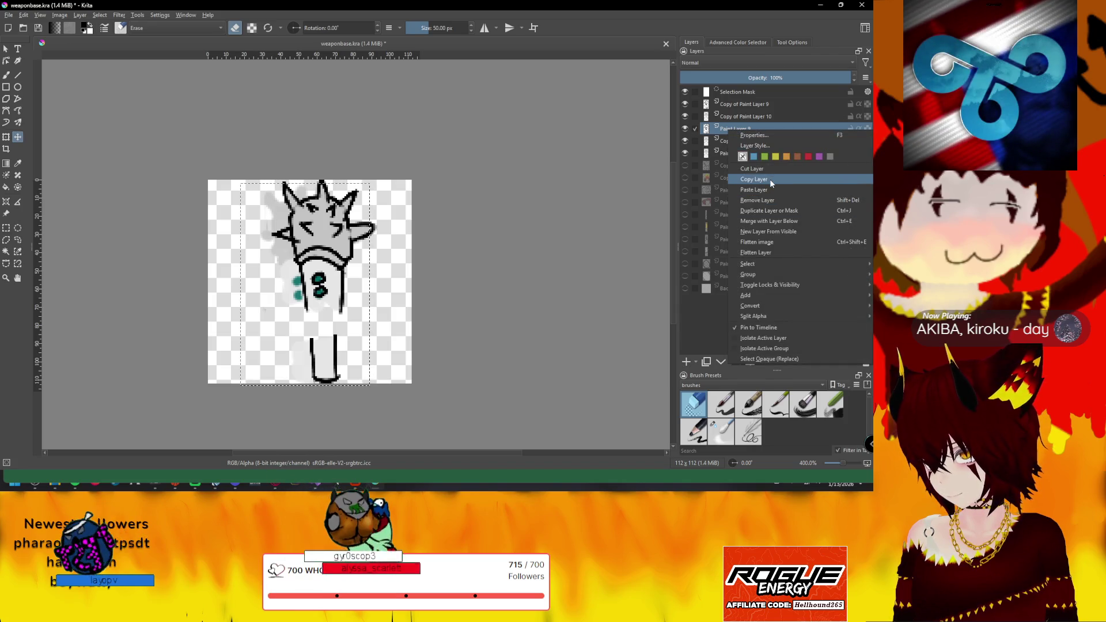
Duplicate Paint Layer 9, place the copy below it, and nudge the copied mace a few pixels right
click(771, 181)
right_click(748, 131)
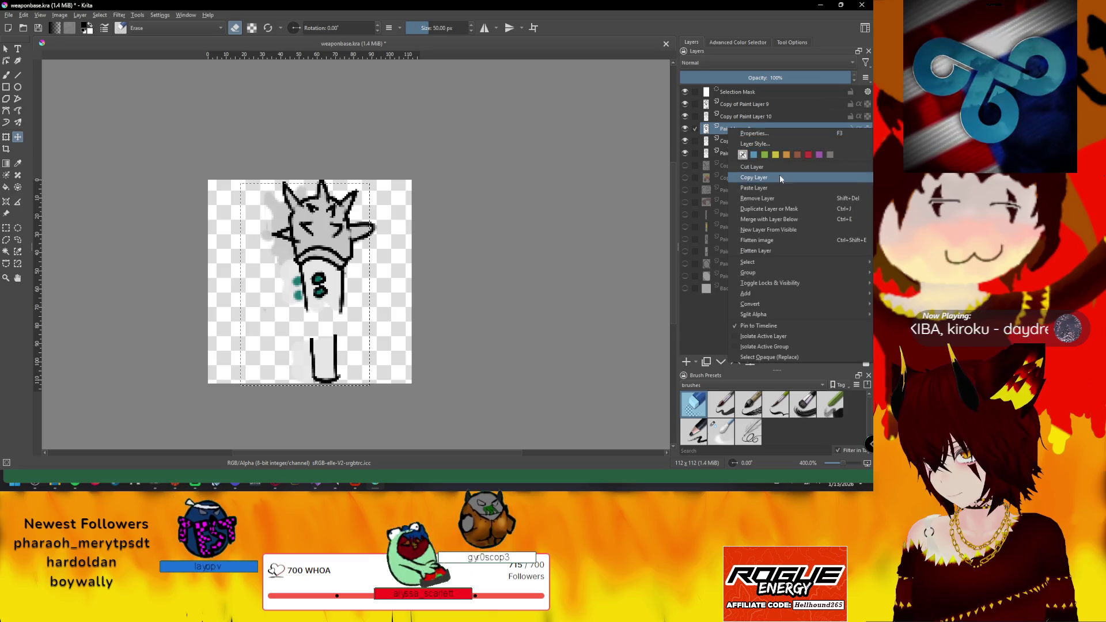
click(774, 210)
drag(745, 129, 743, 146)
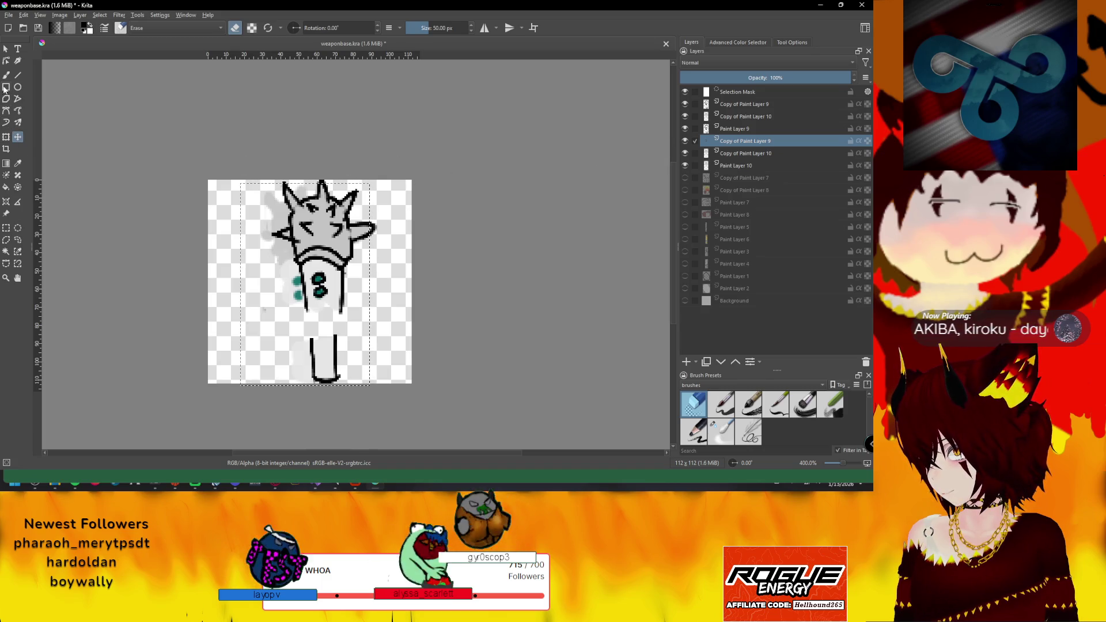
key(ctrl+r)
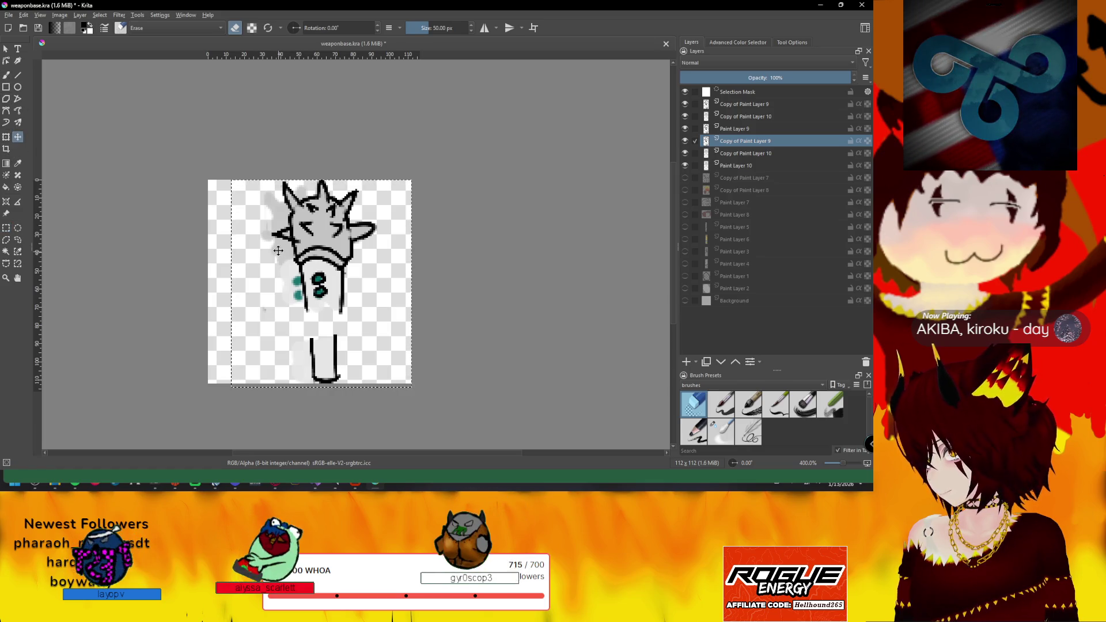
key(Right)
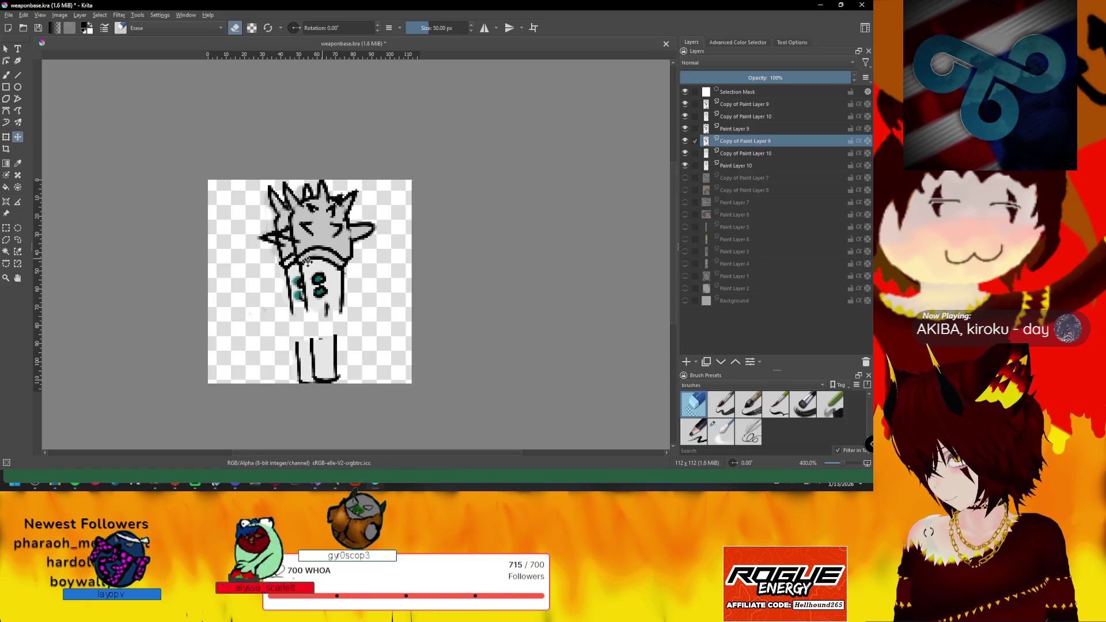
key(Right)
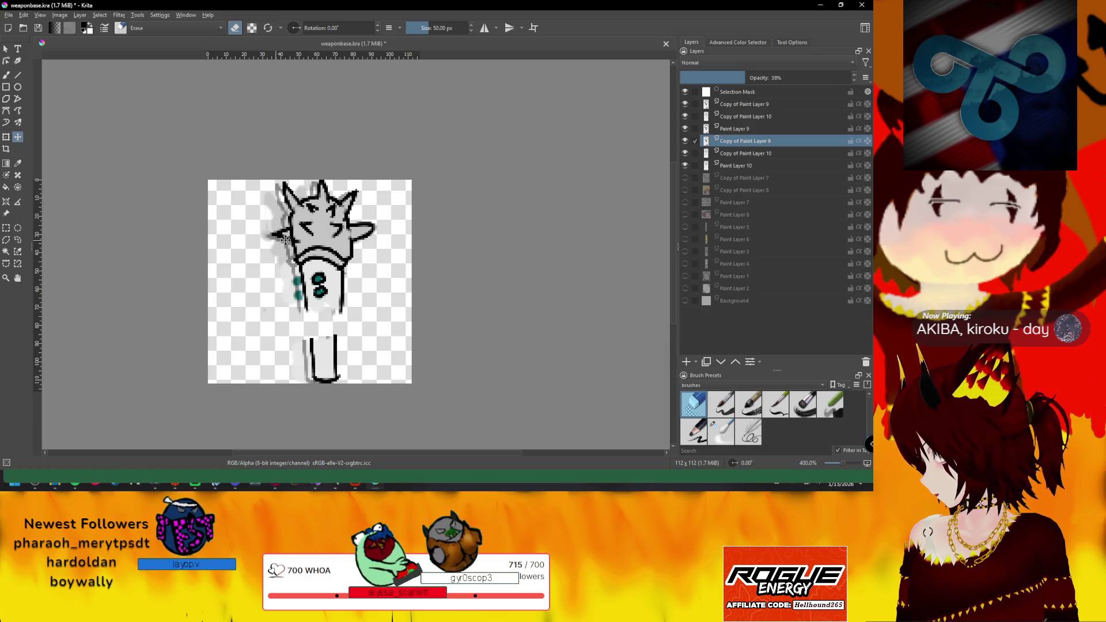
click(324, 228)
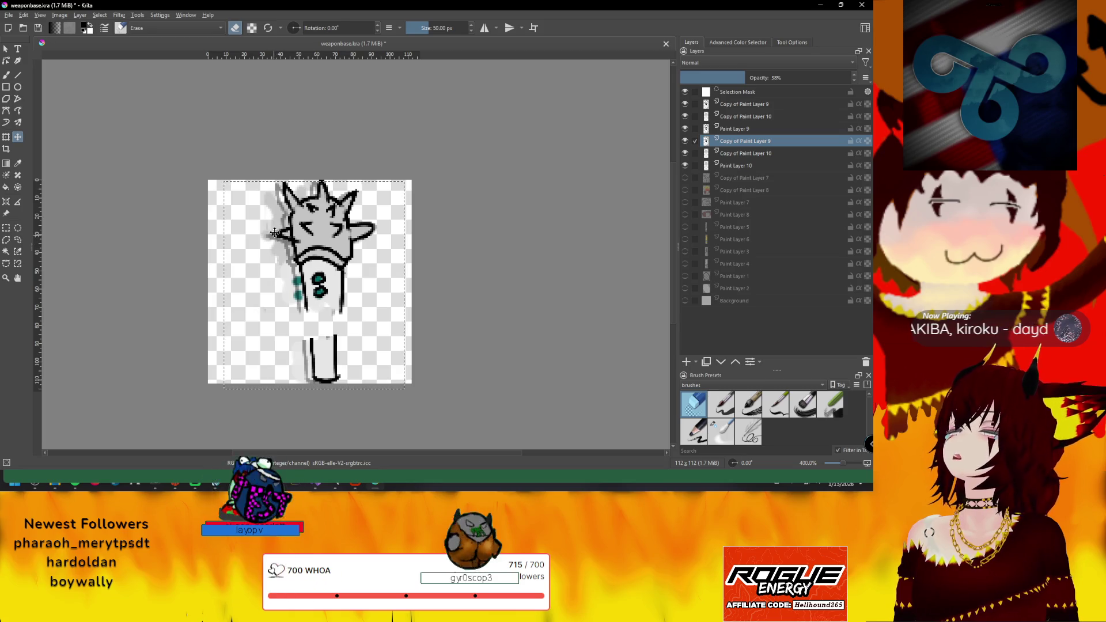
Toggle visibility of the Paint Layer 9 and 10 copies to compare the ghost frames
click(759, 154)
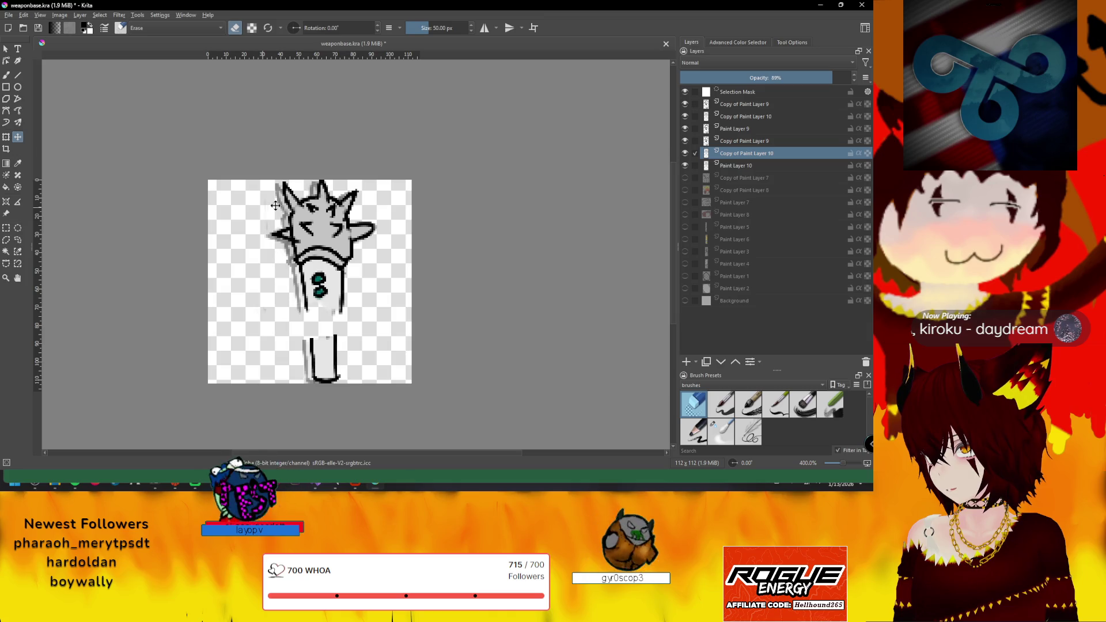
click(743, 141)
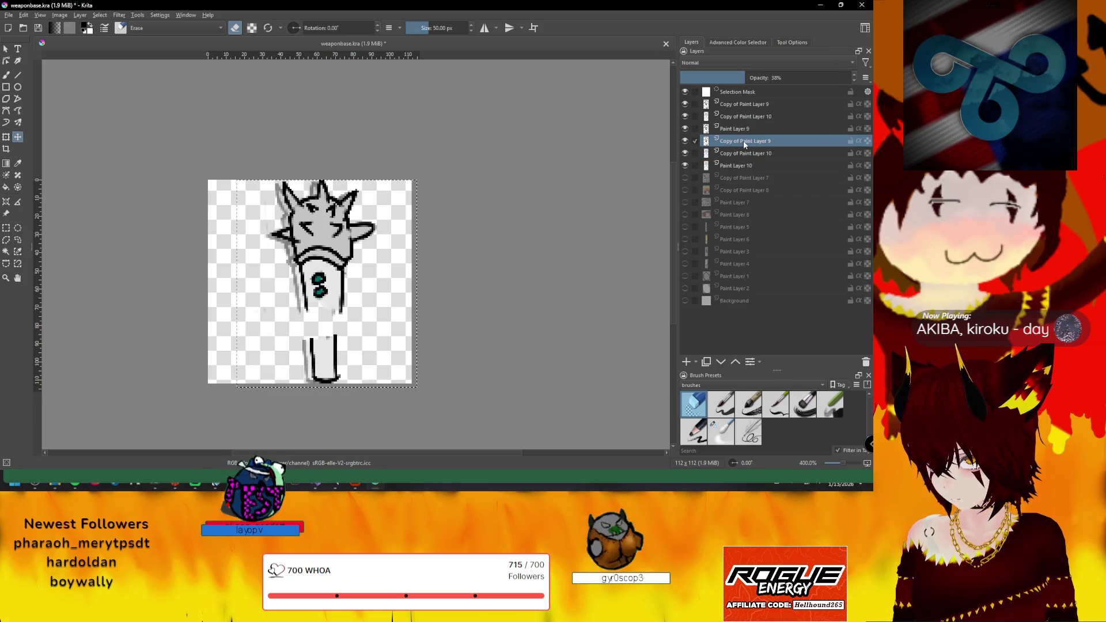
click(684, 142)
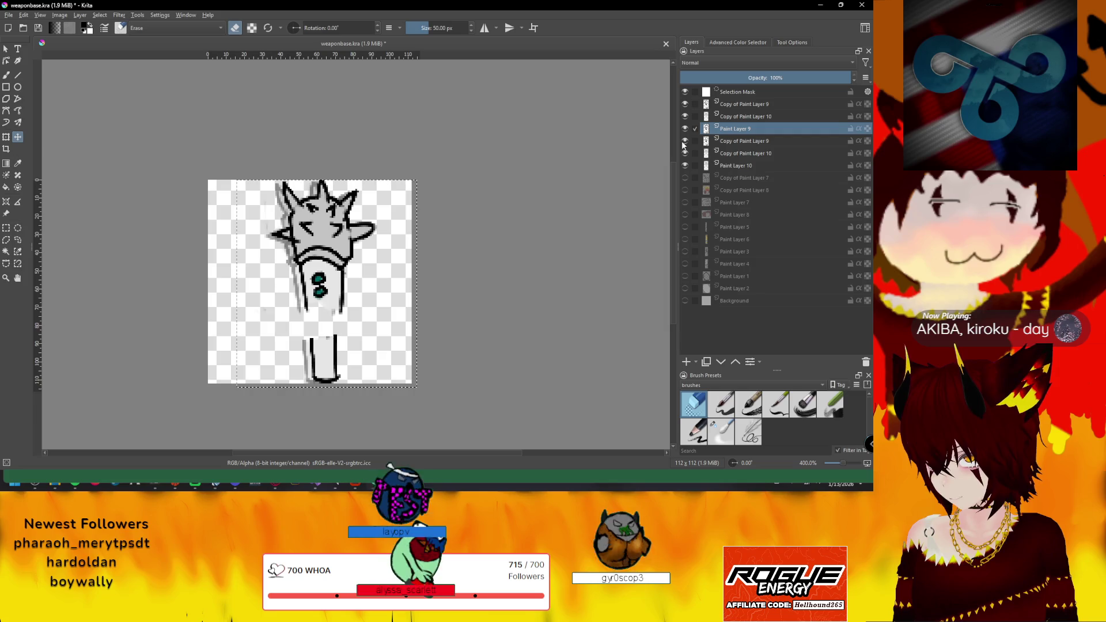
click(684, 129)
click(685, 129)
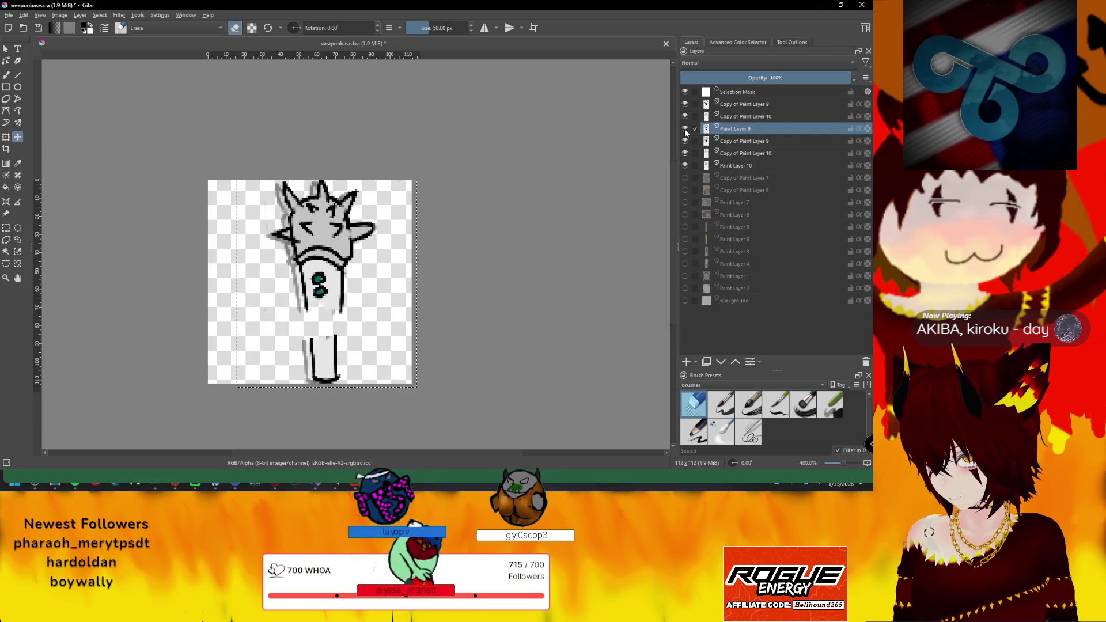
click(685, 104)
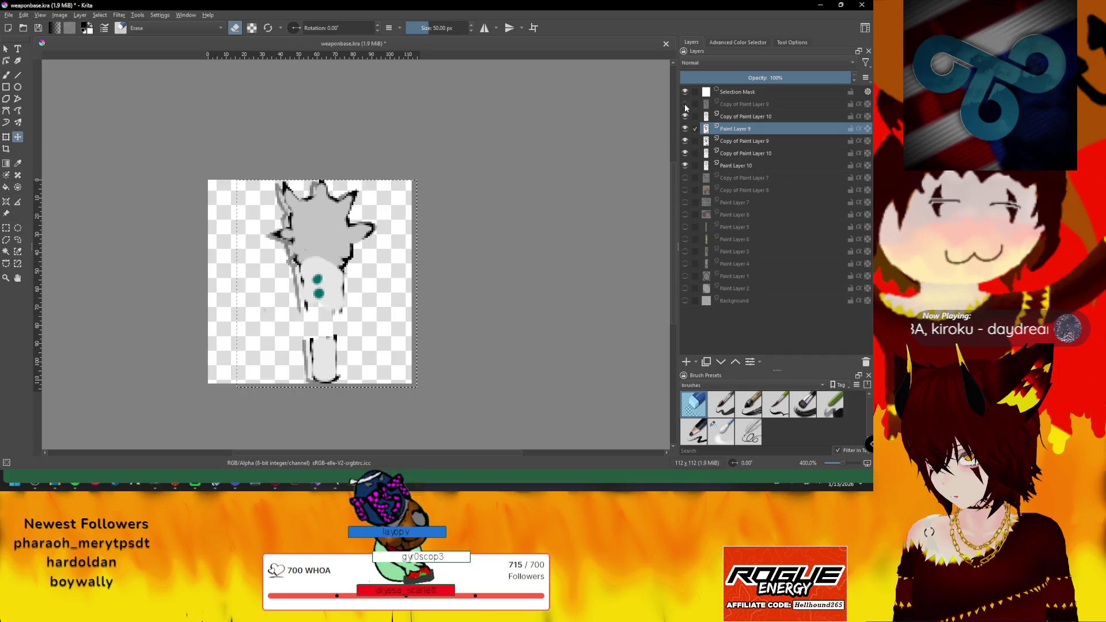
click(684, 116)
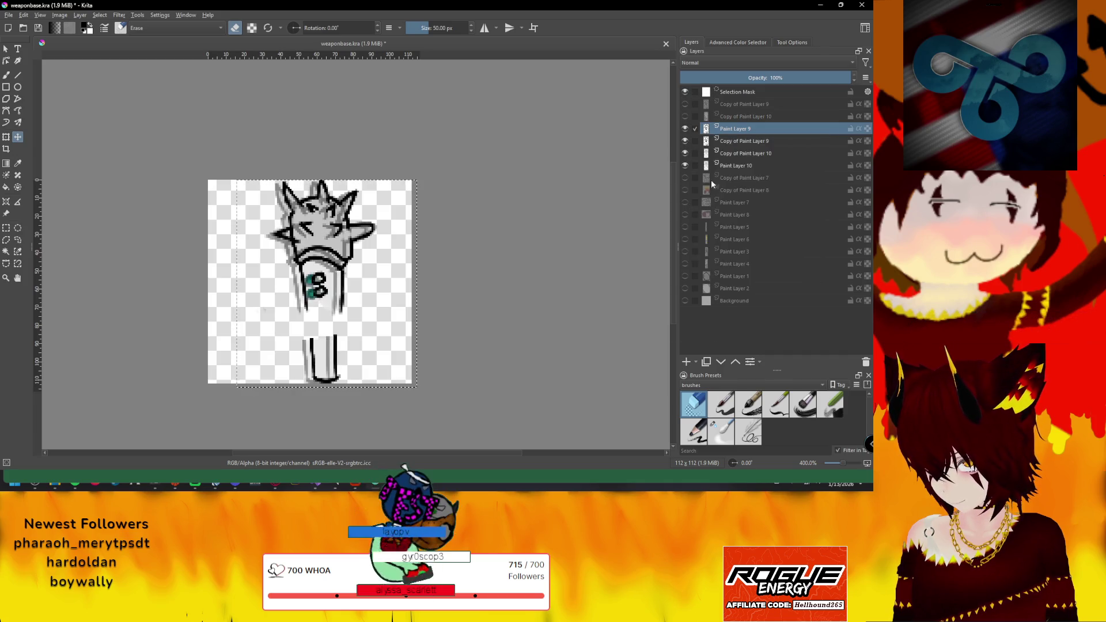
click(685, 154)
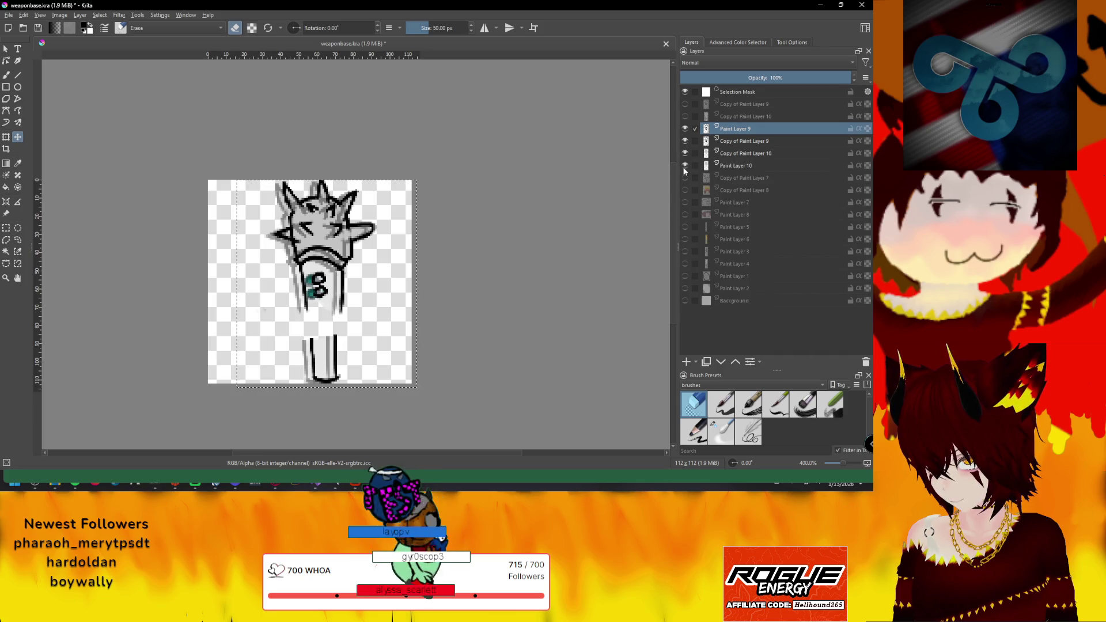
Step through the lower copy layers, then show the top two copy layers again
click(743, 165)
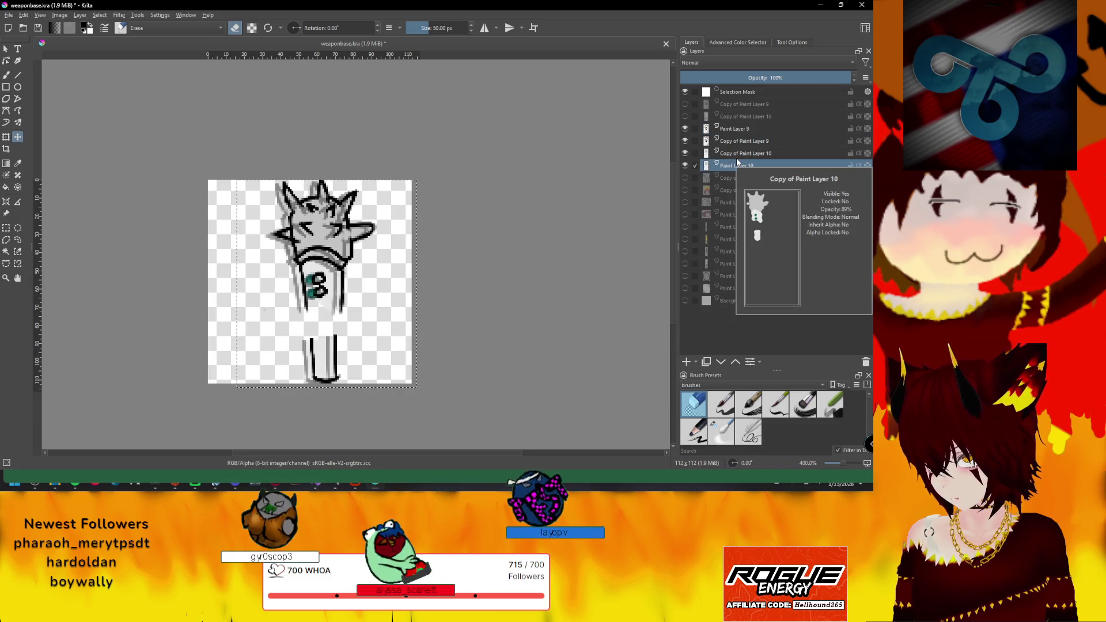
click(737, 158)
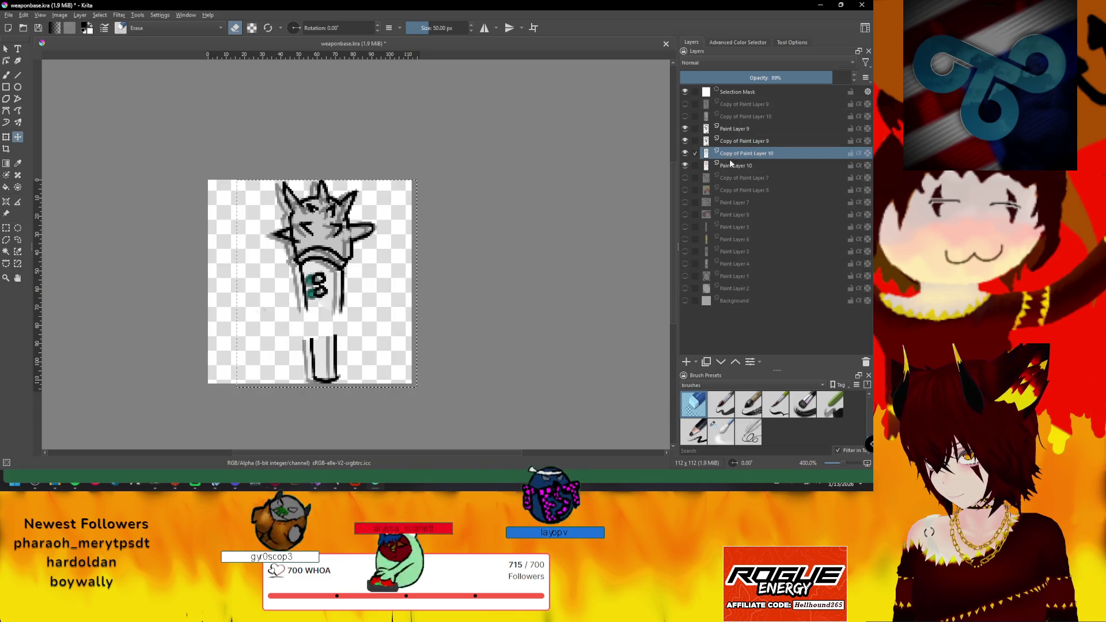
click(745, 141)
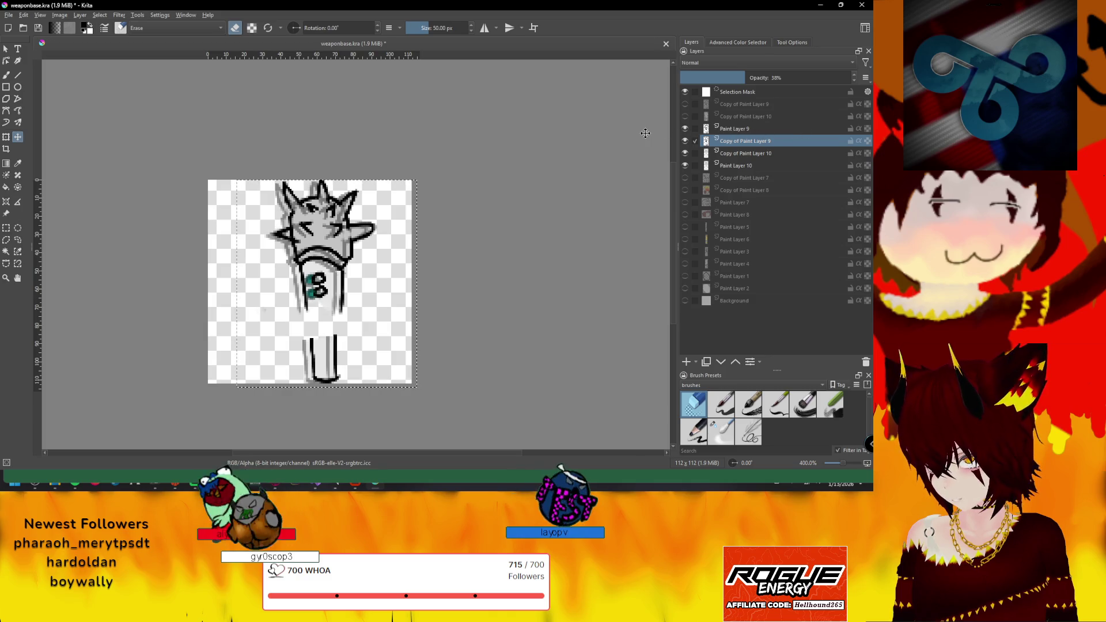
click(745, 128)
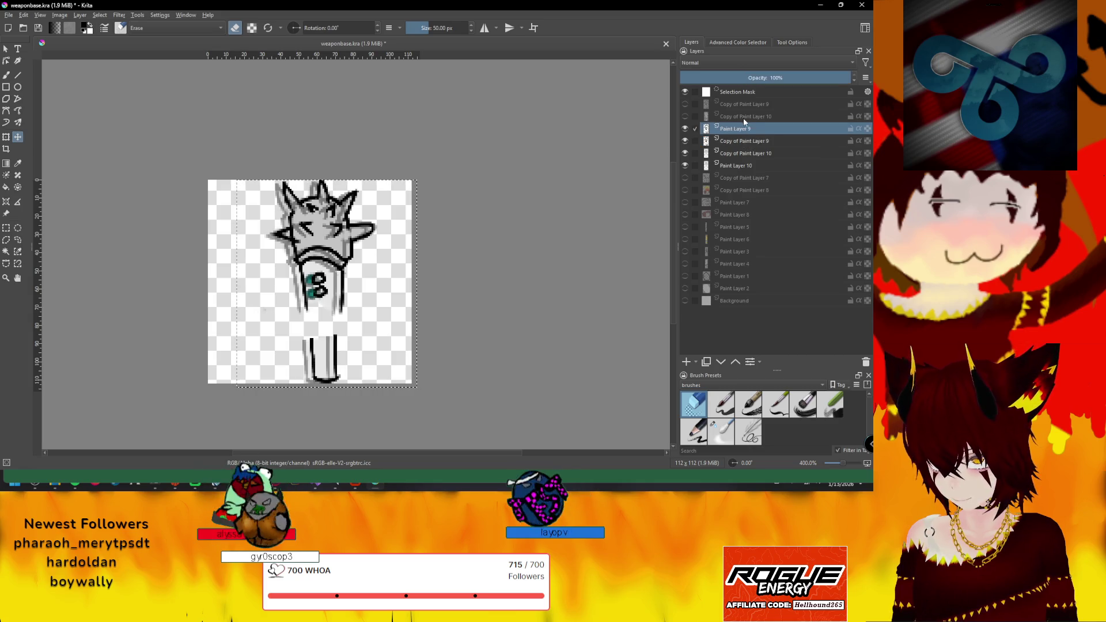
click(685, 103)
click(686, 116)
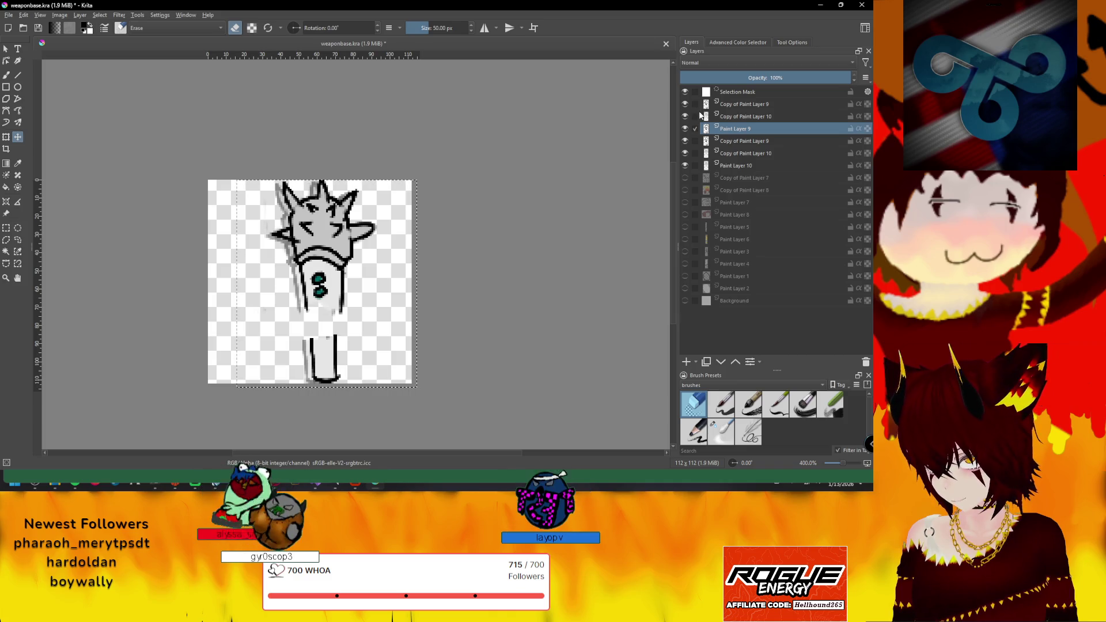
Duplicate Copy of Paint Layer 9 and shift its drawing so the outlines double the original
right_click(743, 105)
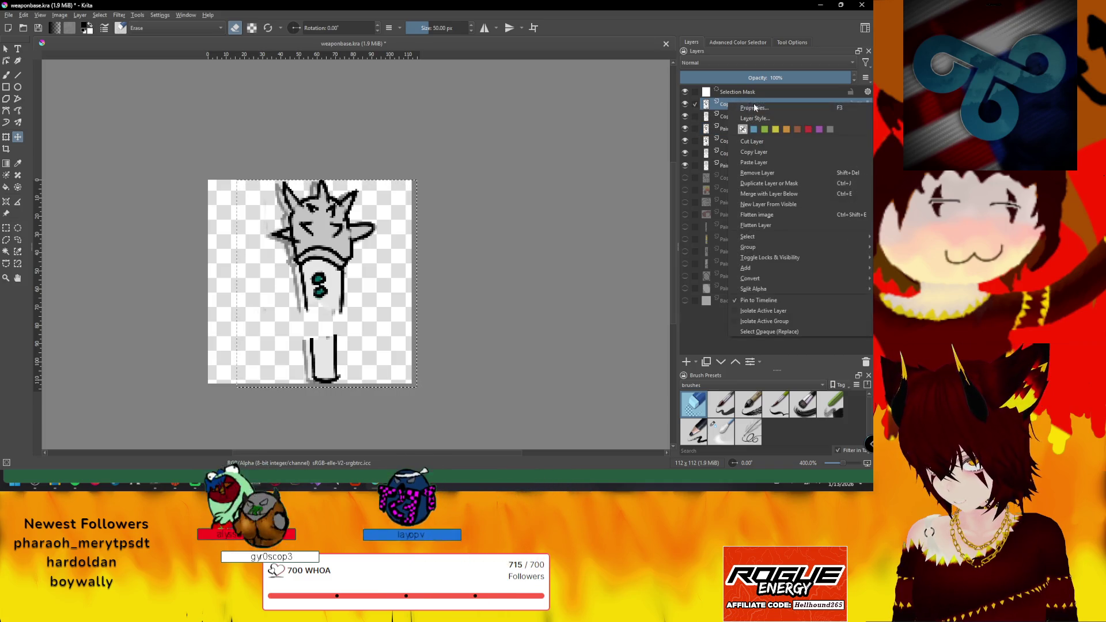
click(730, 105)
right_click(735, 105)
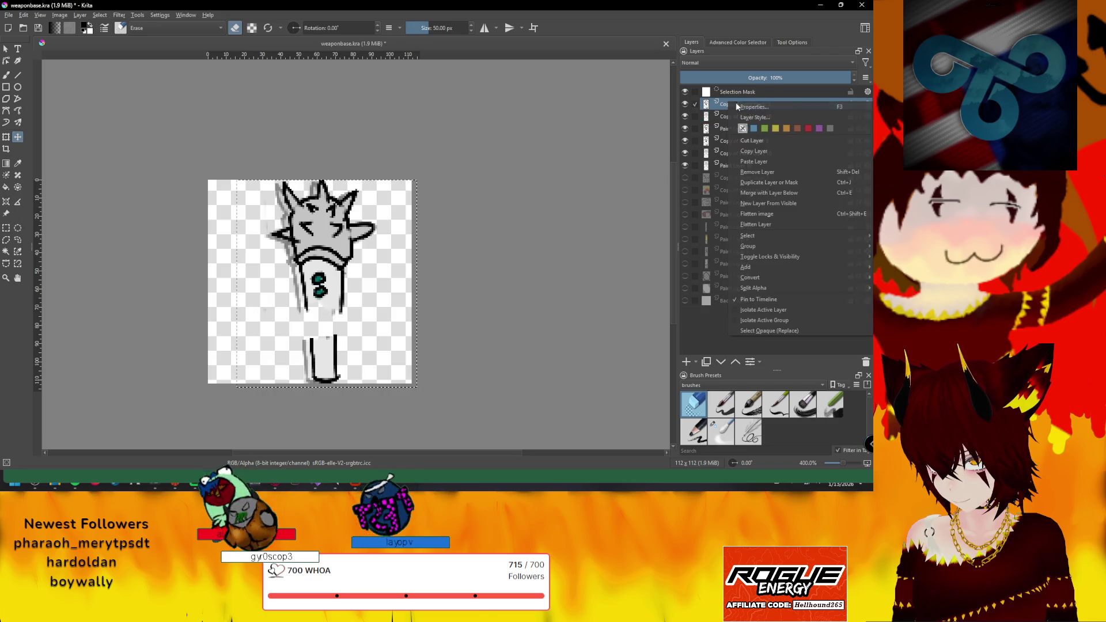
click(769, 183)
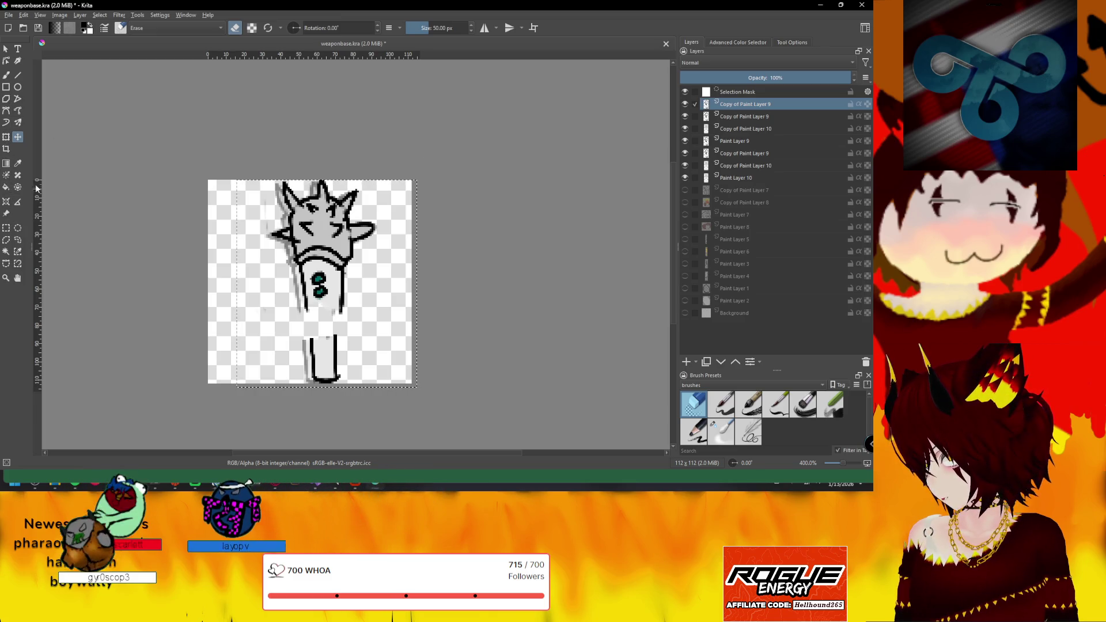
drag(307, 260, 315, 259)
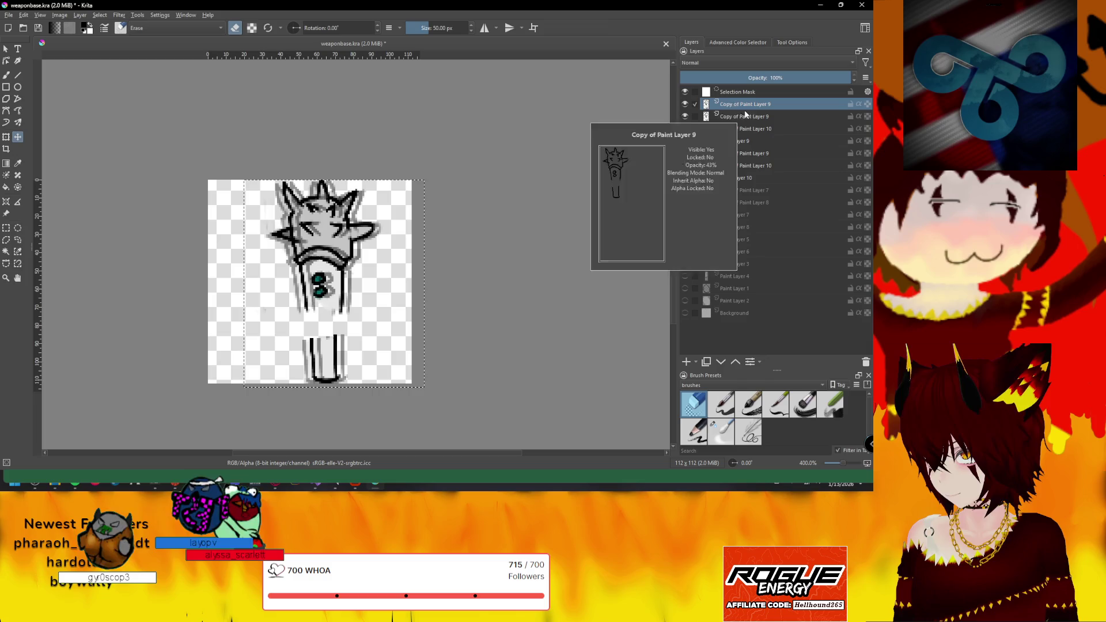
Duplicate Copy of Paint Layer 10 and select the new copy
click(745, 129)
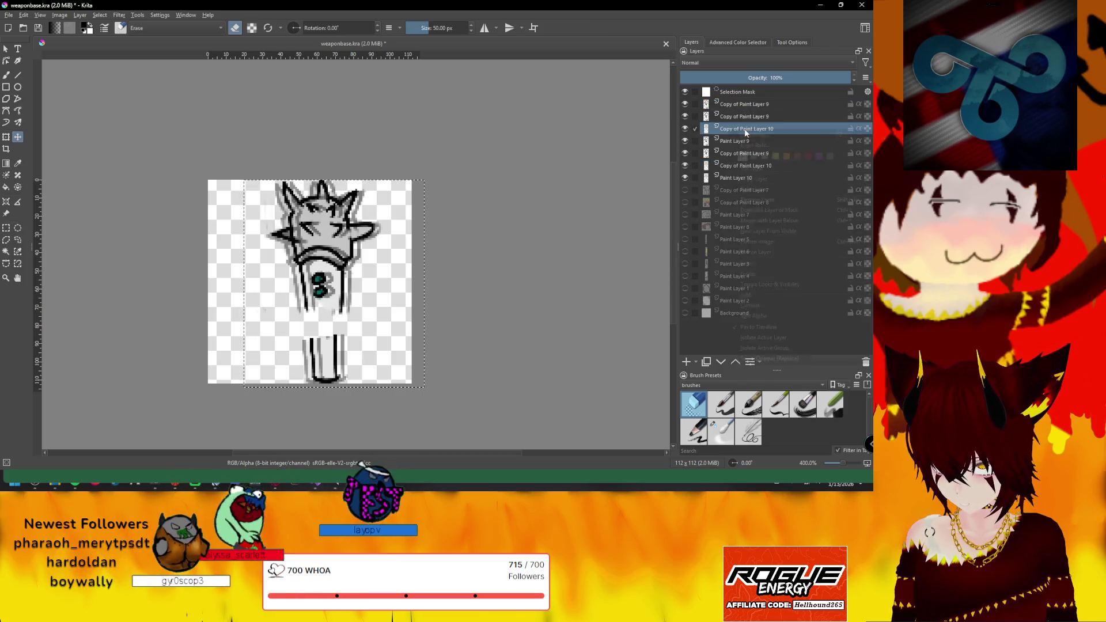
right_click(744, 129)
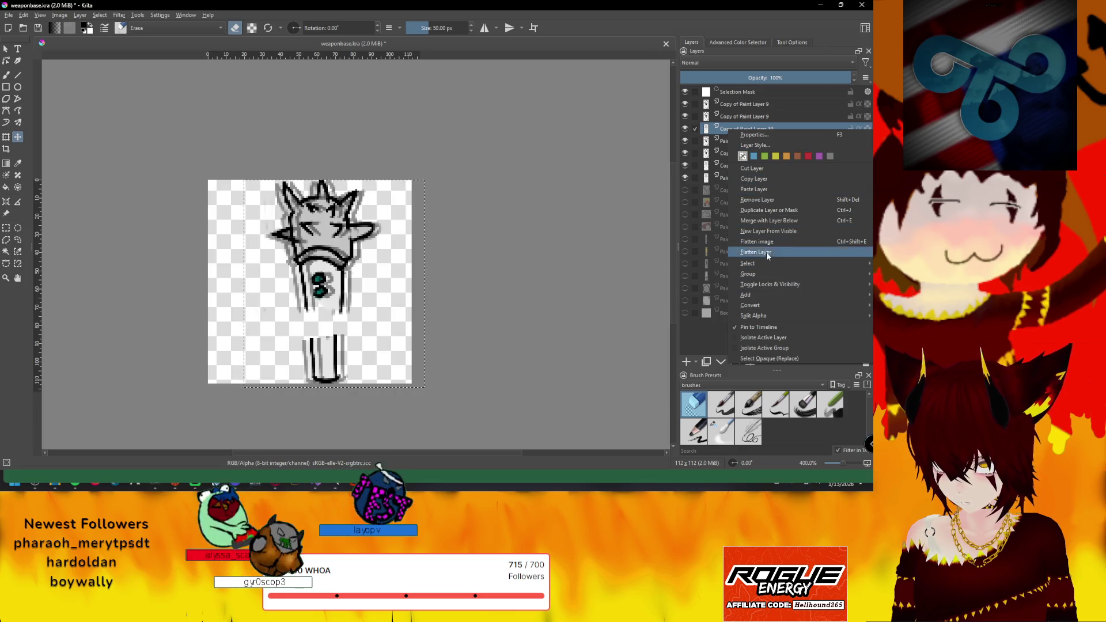
click(784, 211)
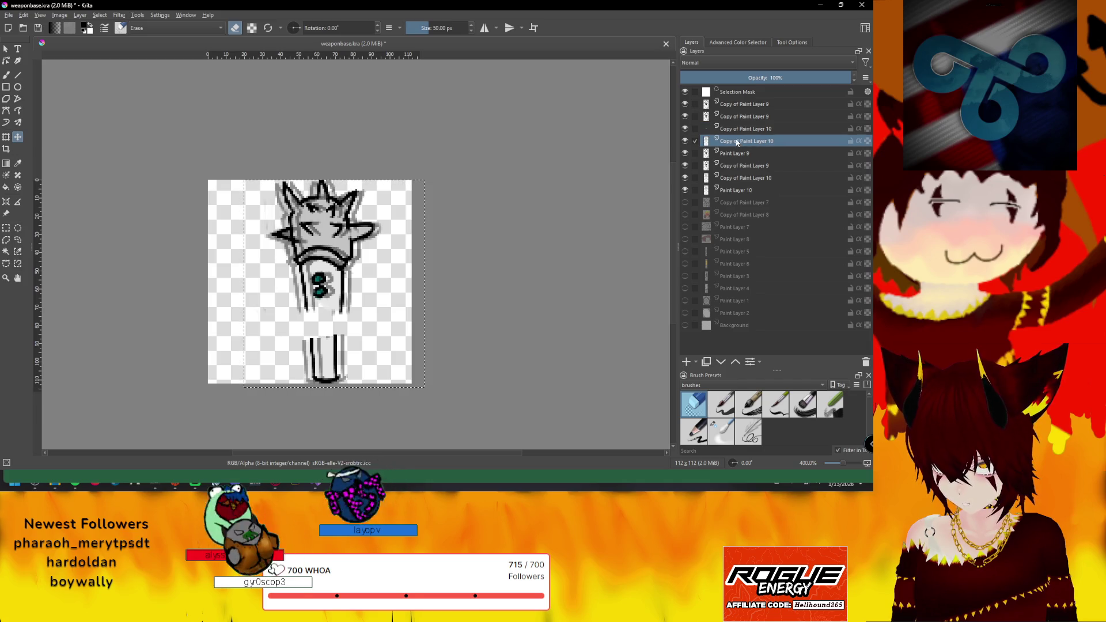
drag(741, 132, 739, 142)
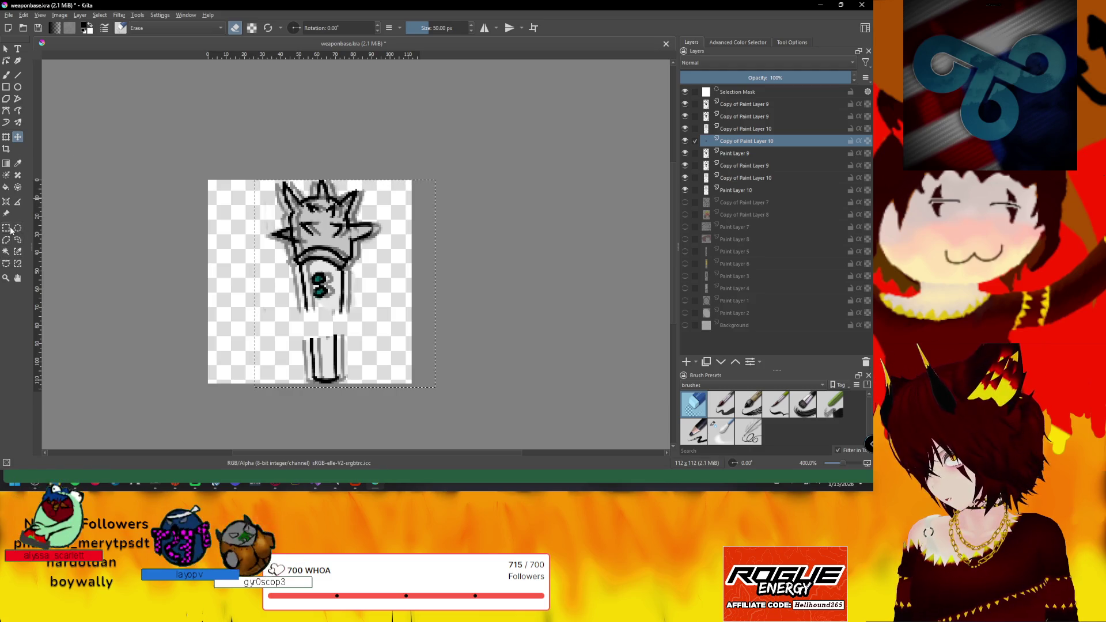
Clear the selection and hide the top copy layers, flicking Copy of Paint Layer 7 to compare frames
click(262, 204)
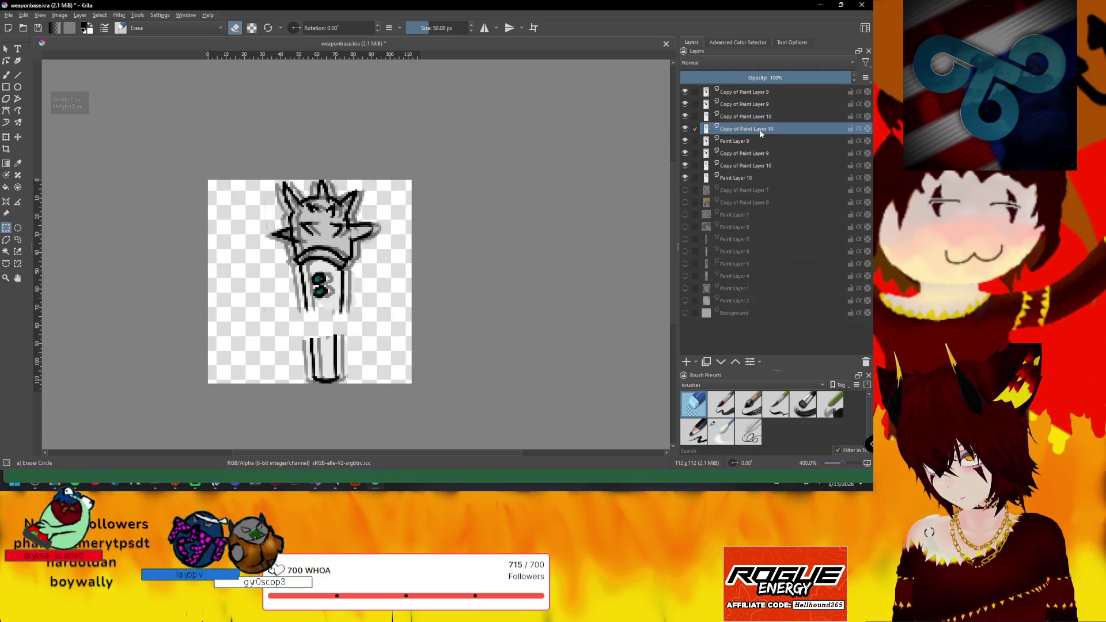
click(685, 91)
click(684, 128)
click(686, 152)
click(686, 189)
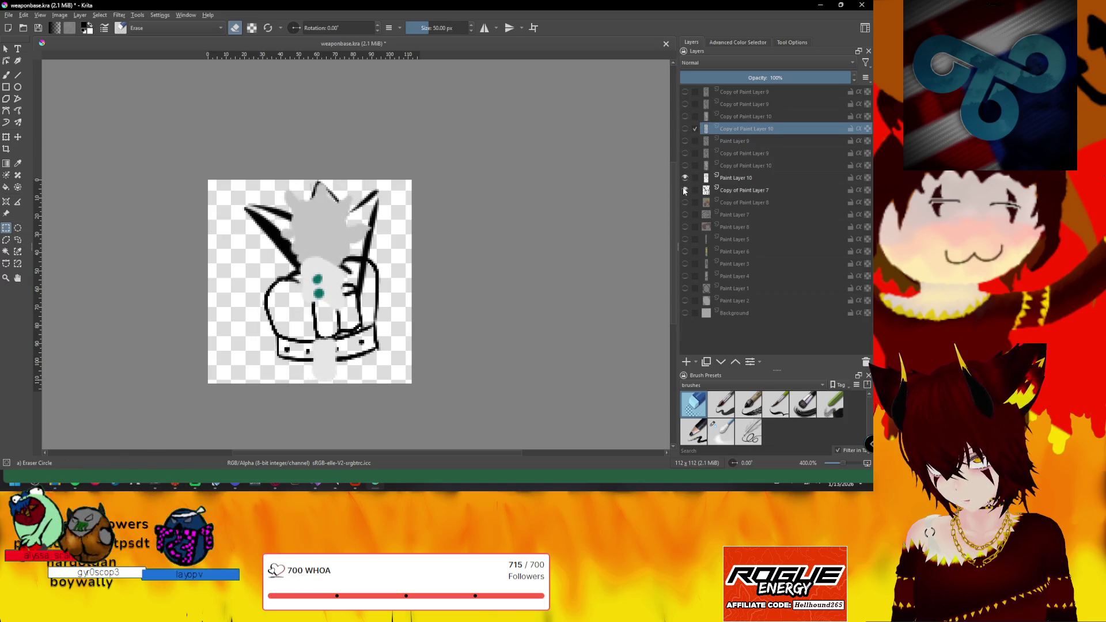
click(686, 189)
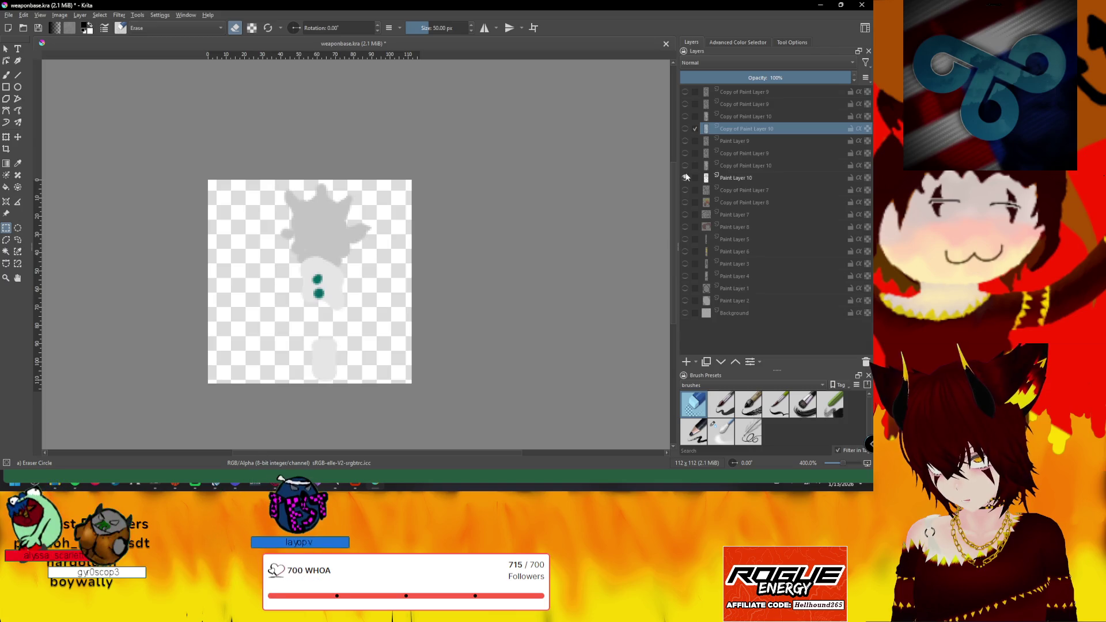
click(685, 166)
click(684, 154)
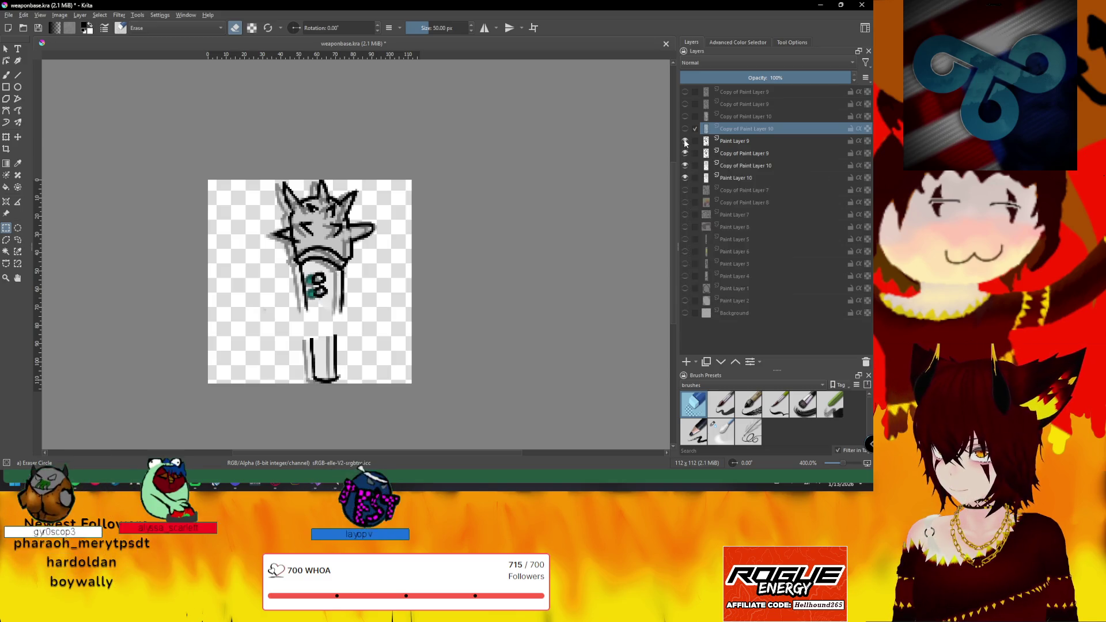
Flick Copy of Paint Layer 10 on and off to compare, then move it below Paint Layer 10
click(685, 141)
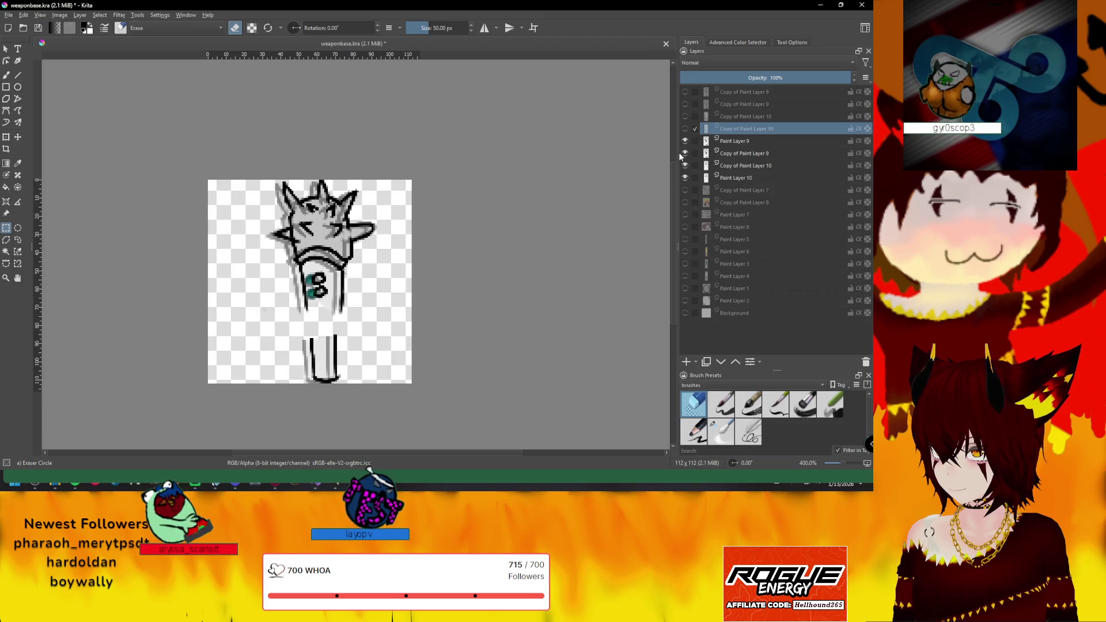
click(685, 129)
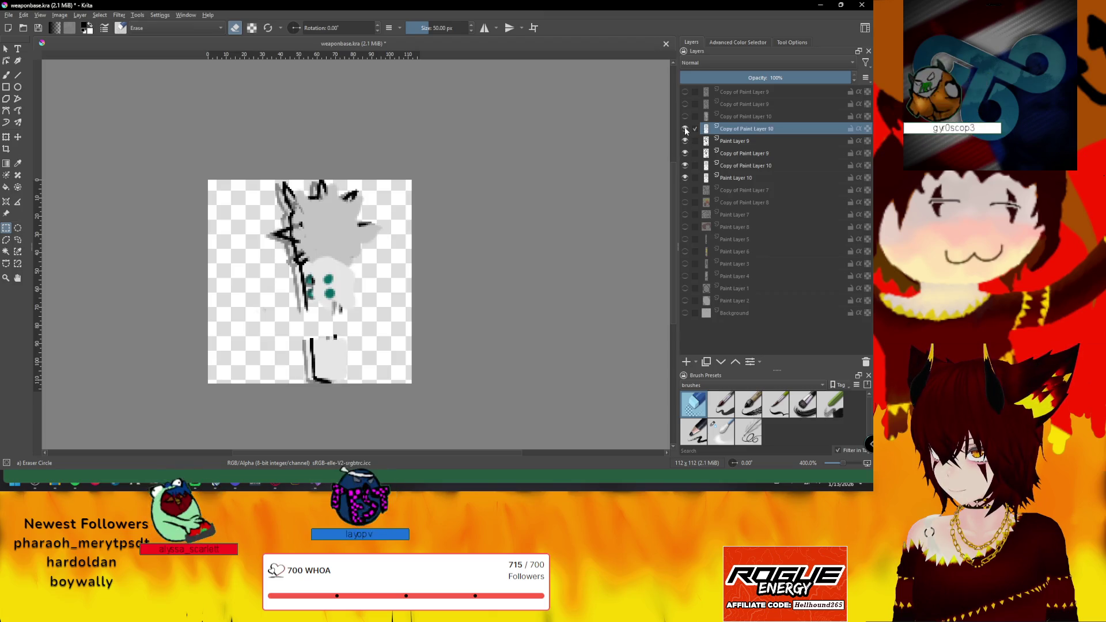
click(686, 129)
click(685, 129)
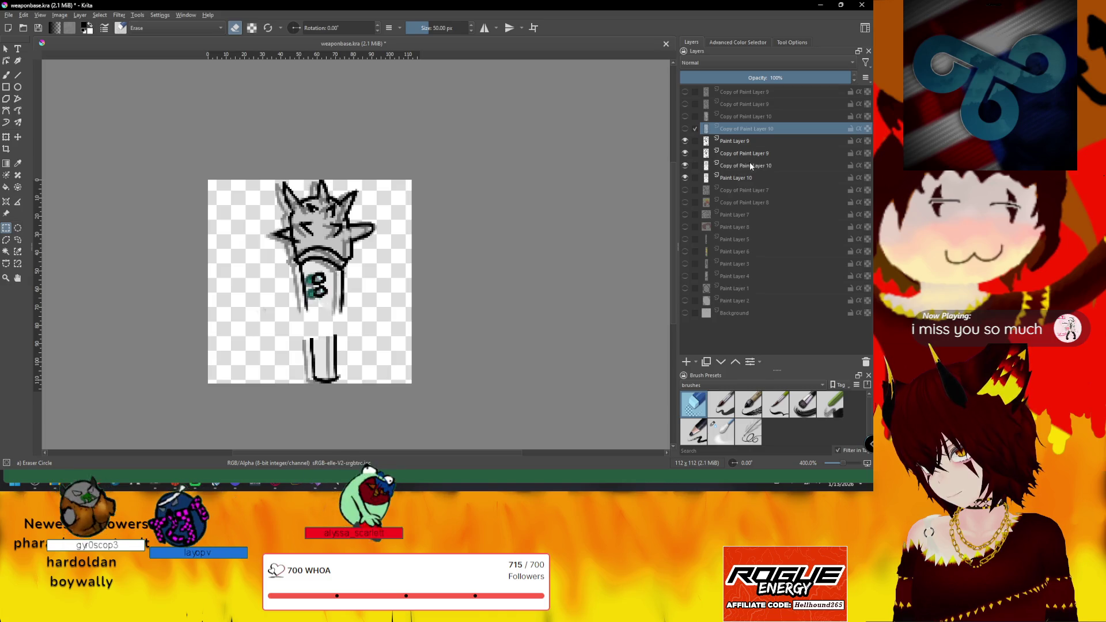
drag(749, 162, 744, 181)
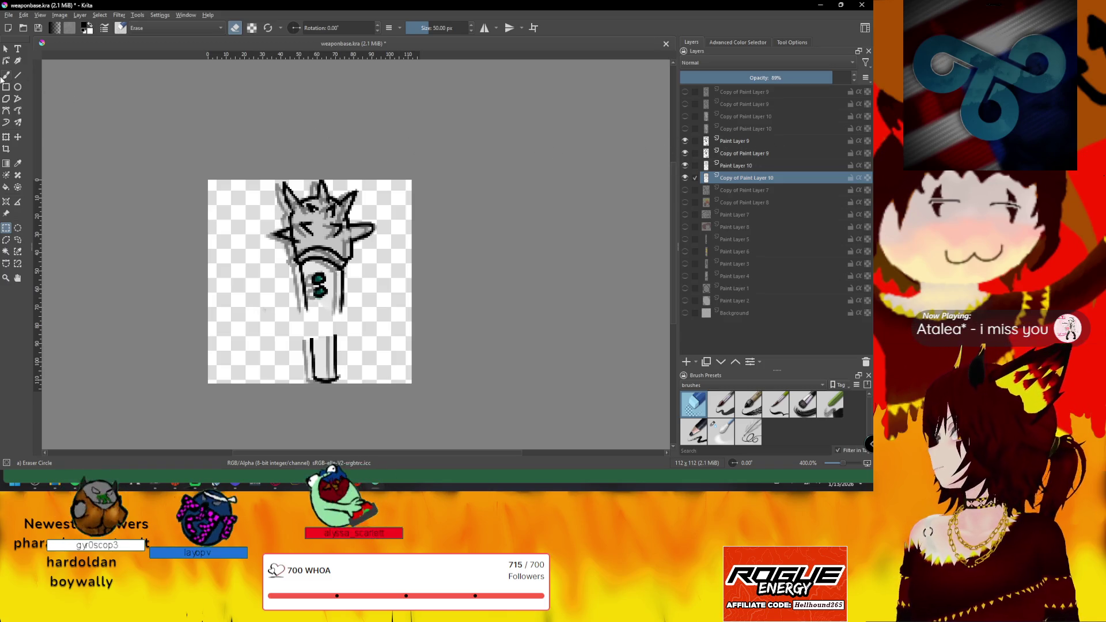
click(7, 15)
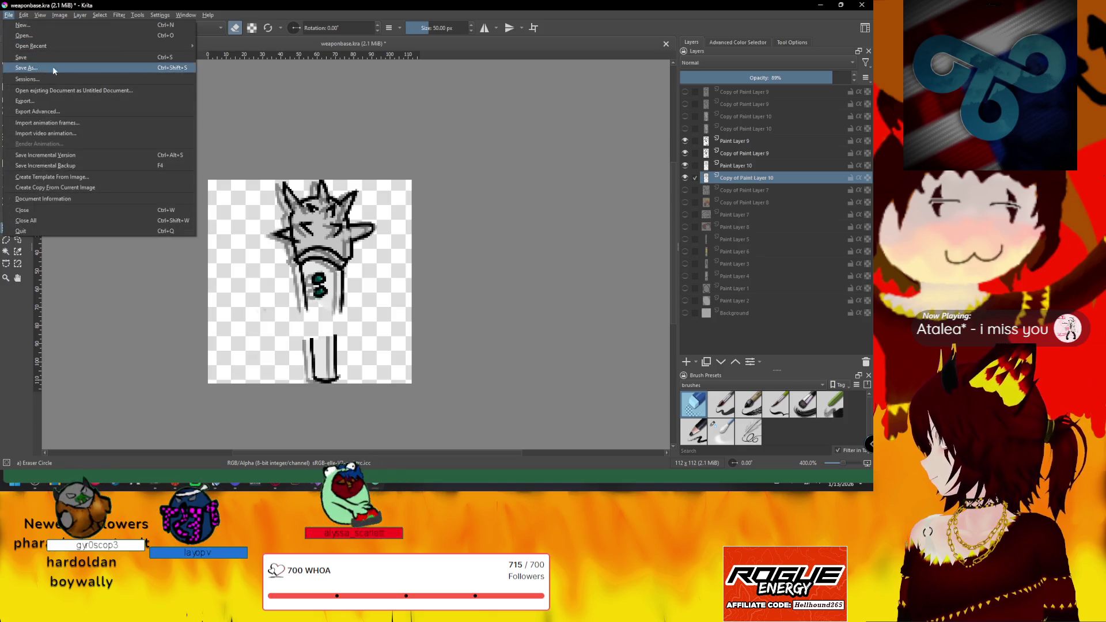
Export the current mace frame as thehibachomagicmace-0.png into the spriteSheets folder
click(45, 101)
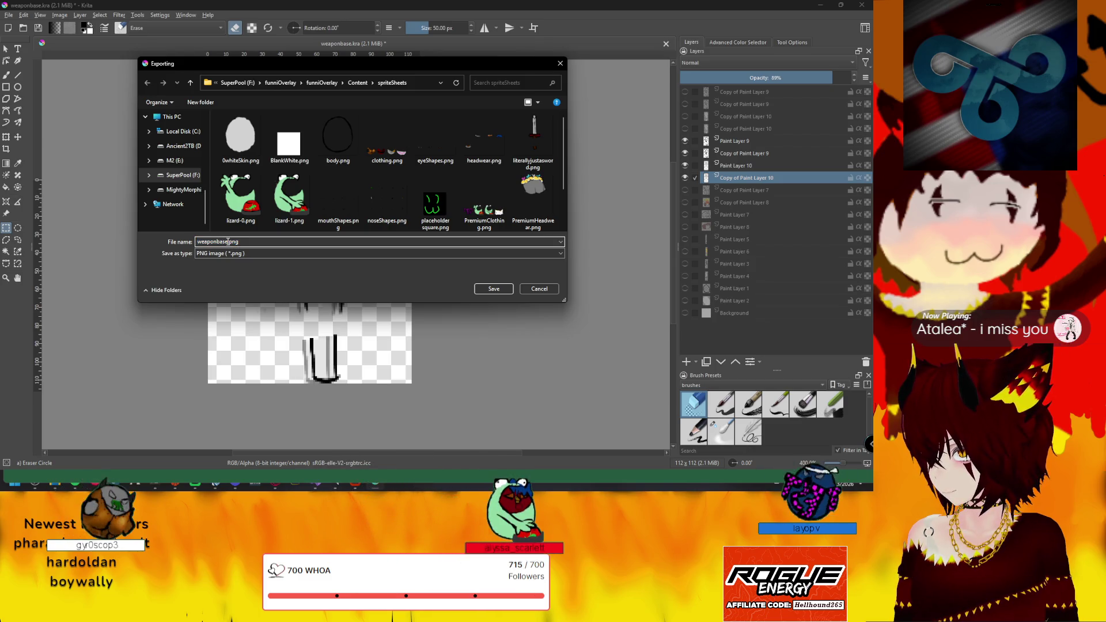
scroll(391, 144, down, 2)
click(437, 199)
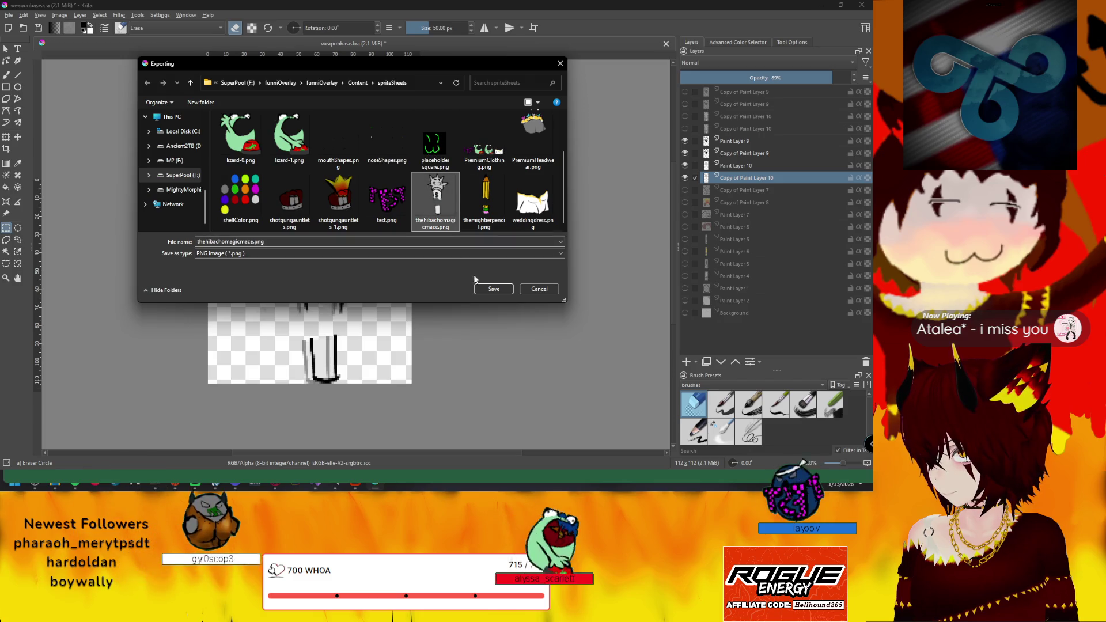
double_click(252, 242)
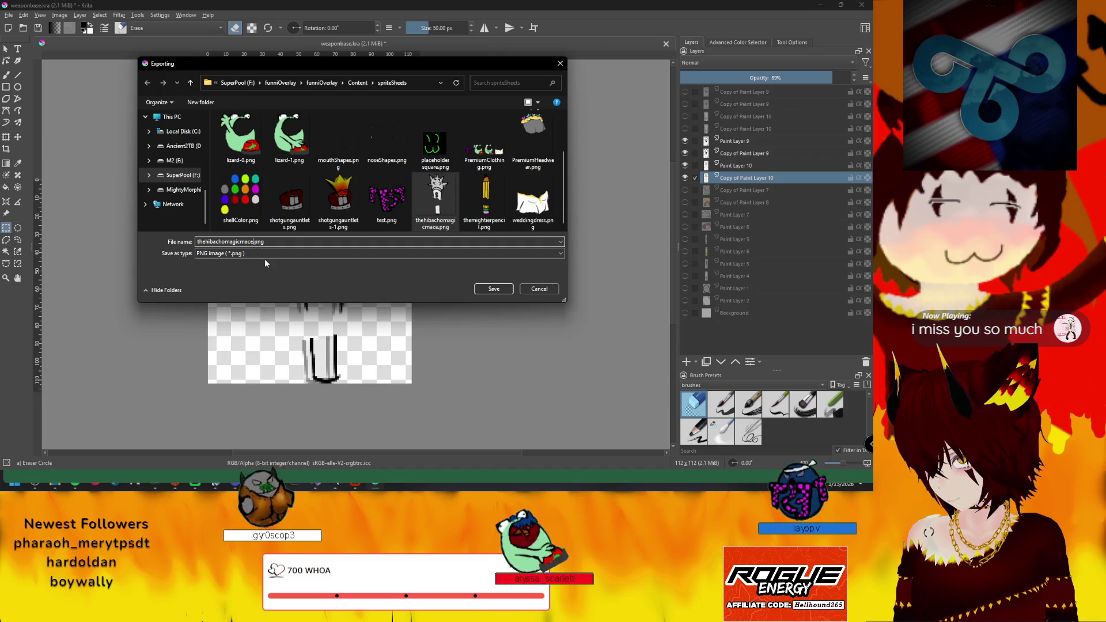
text(-0)
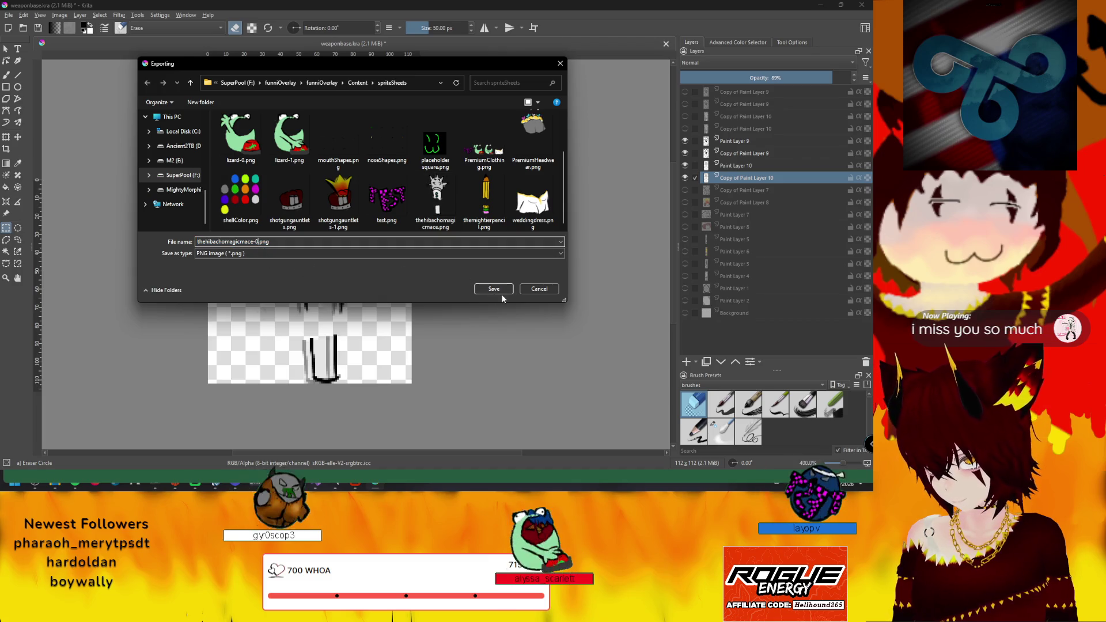
click(494, 289)
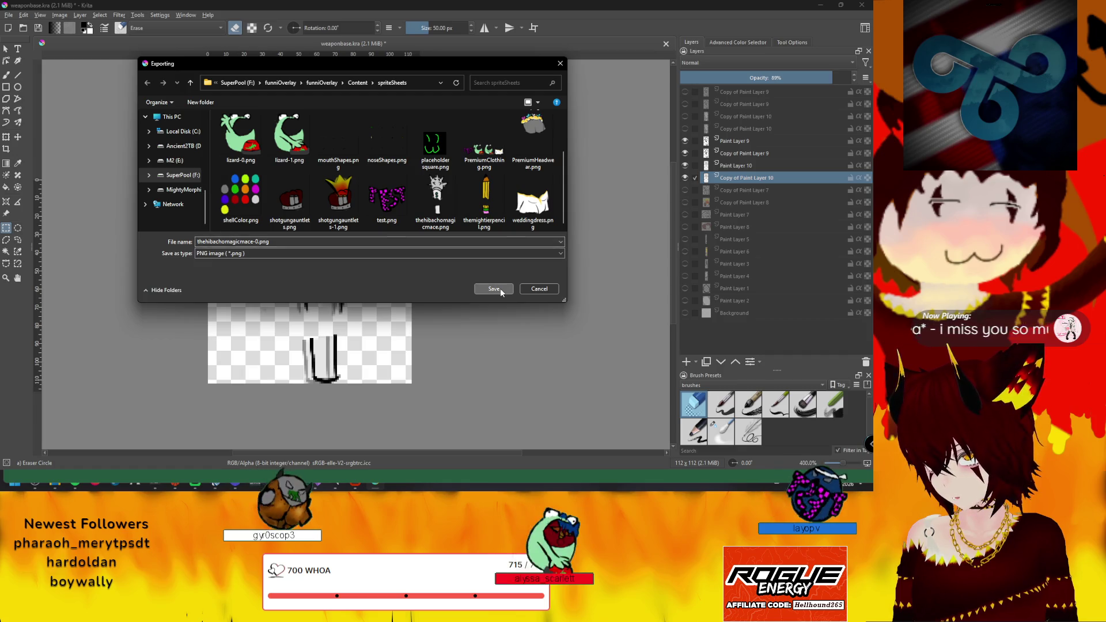
click(484, 343)
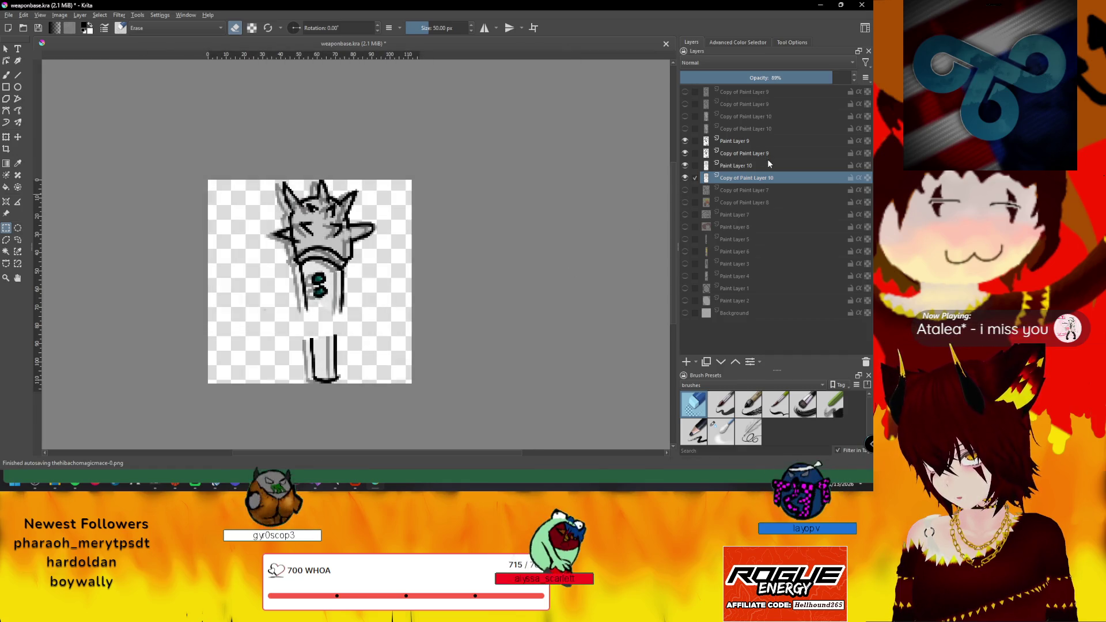
Show only the top four copy layers so the canvas displays the next shifted mace frame
click(684, 103)
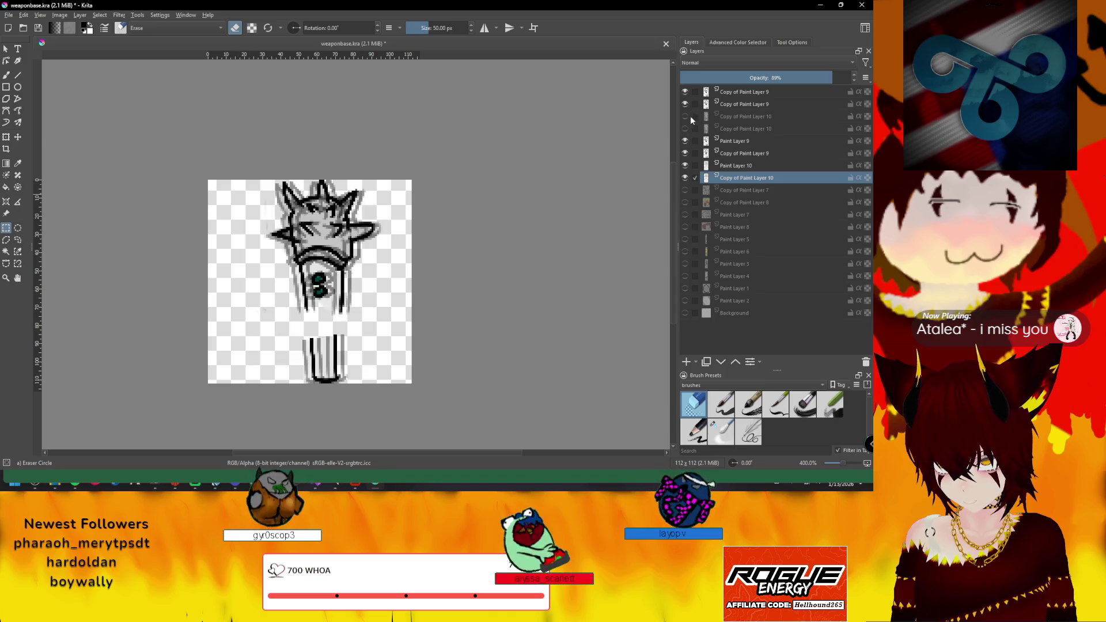
drag(684, 116, 684, 178)
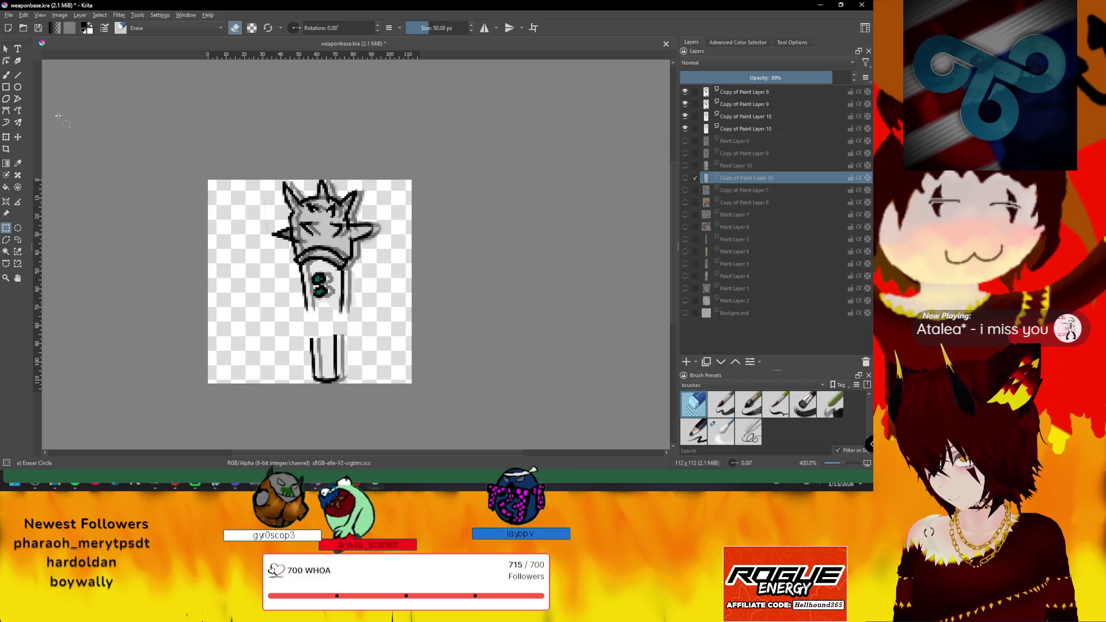
click(9, 15)
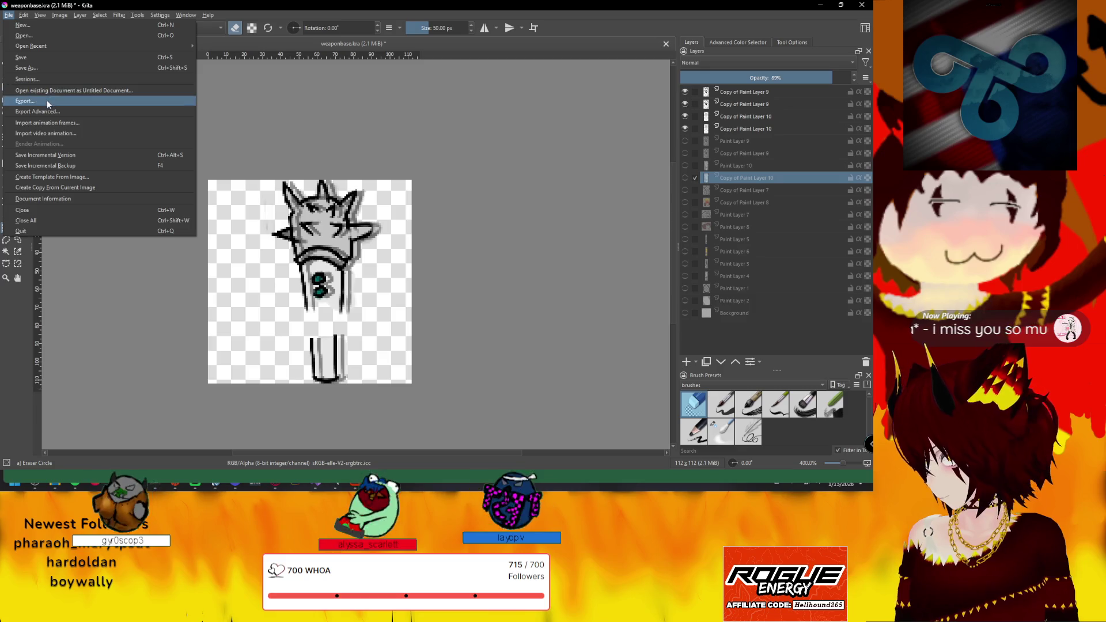
Export the frame as thehibachomagicmace-2.png into the spriteSheets folder with default PNG settings
click(47, 101)
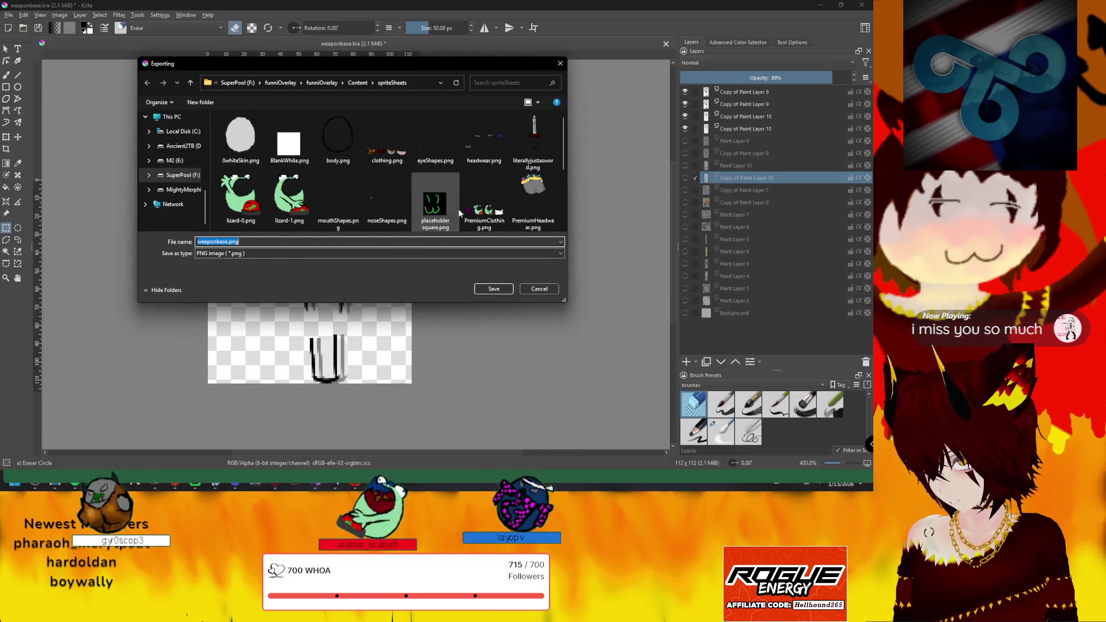
scroll(484, 198, down, 5)
click(481, 150)
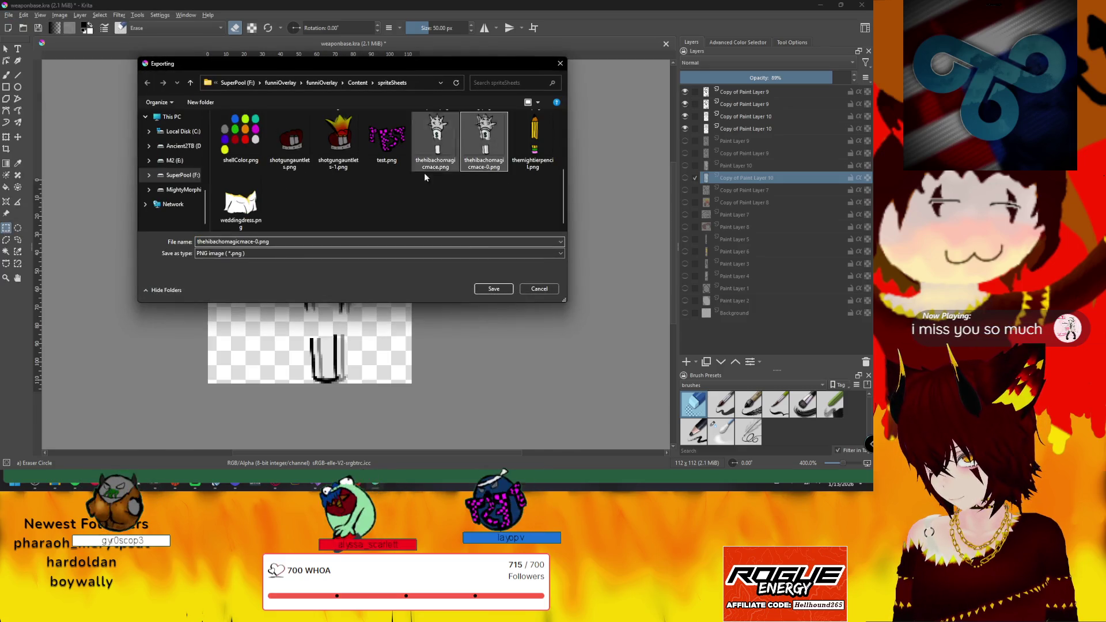
click(257, 241)
key(BackSpace)
text(2)
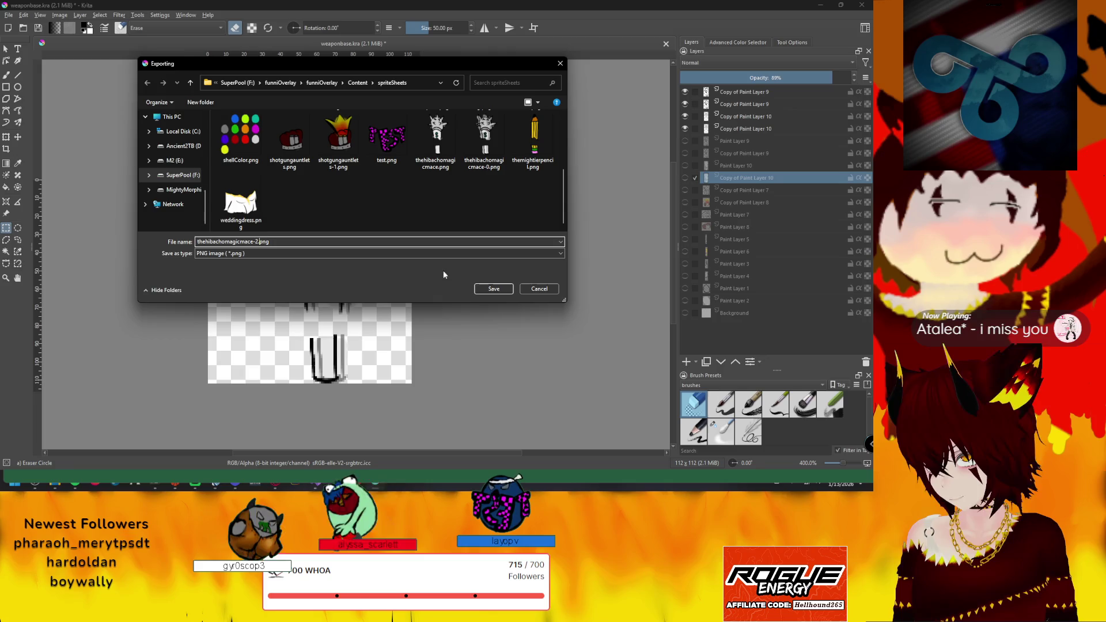
click(494, 289)
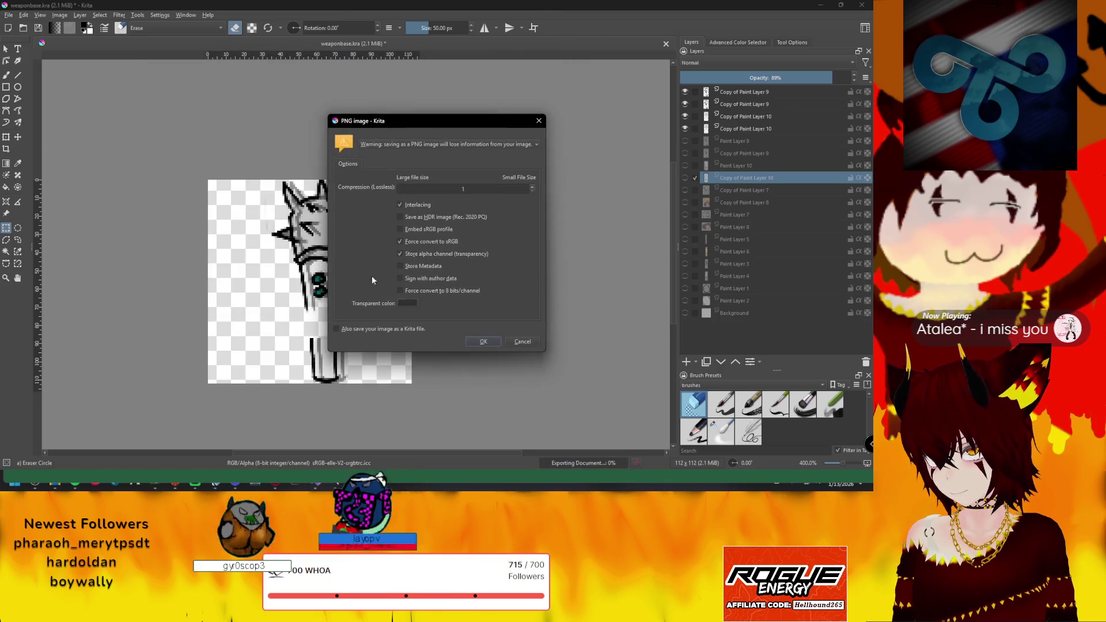
click(484, 337)
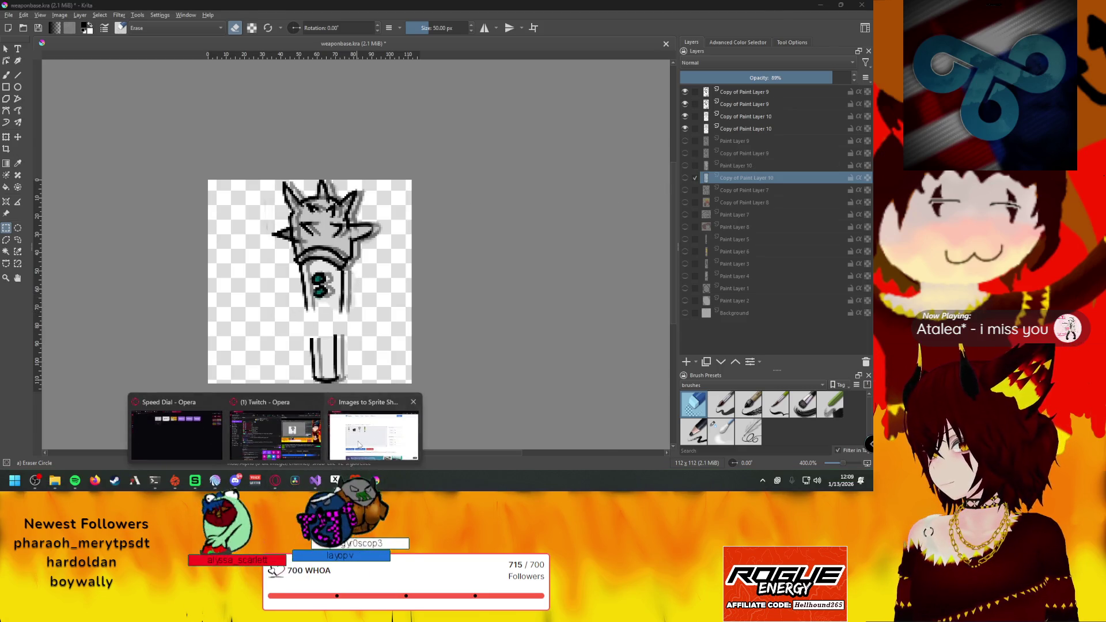
mouse_move(275, 480)
click(371, 423)
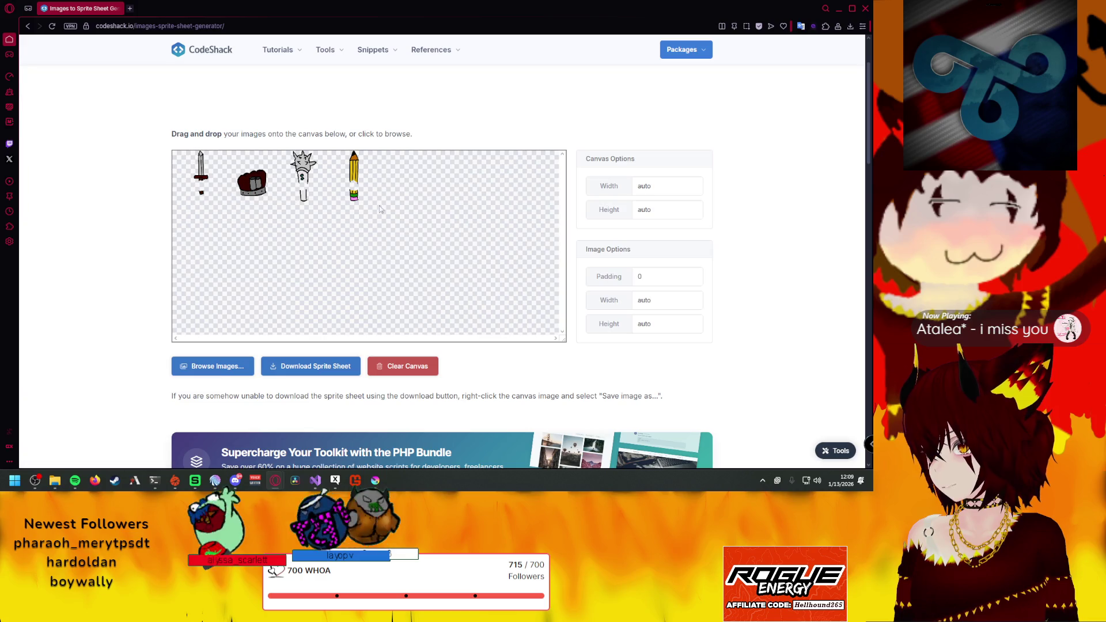
Clear the old images from the canvas and load the thehibachomagicmace-0.png frame
click(405, 366)
click(483, 78)
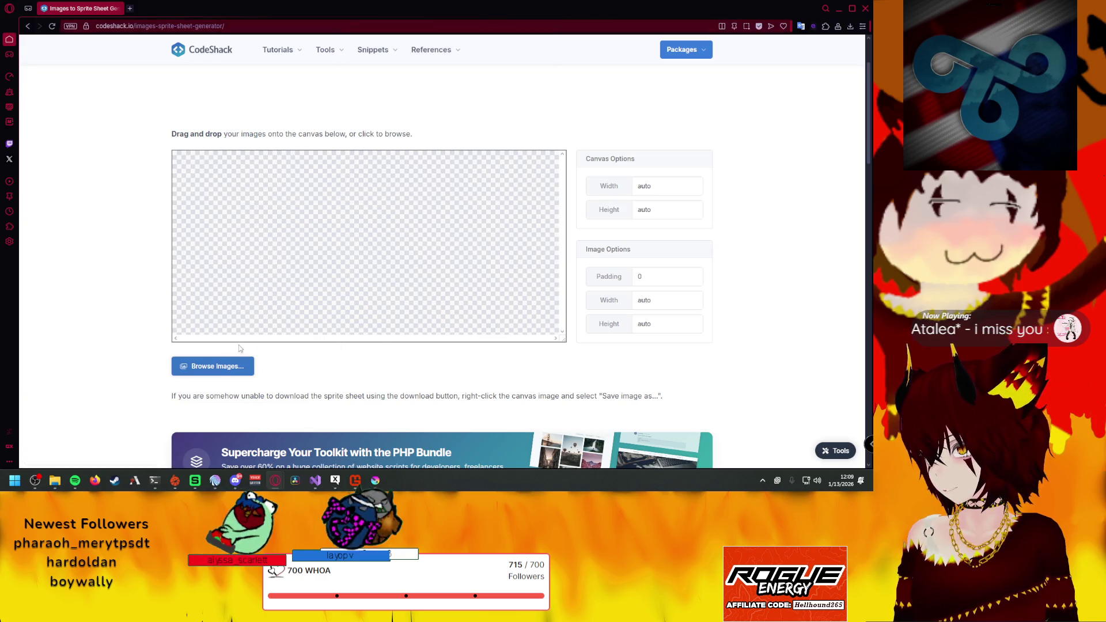
click(211, 366)
click(328, 333)
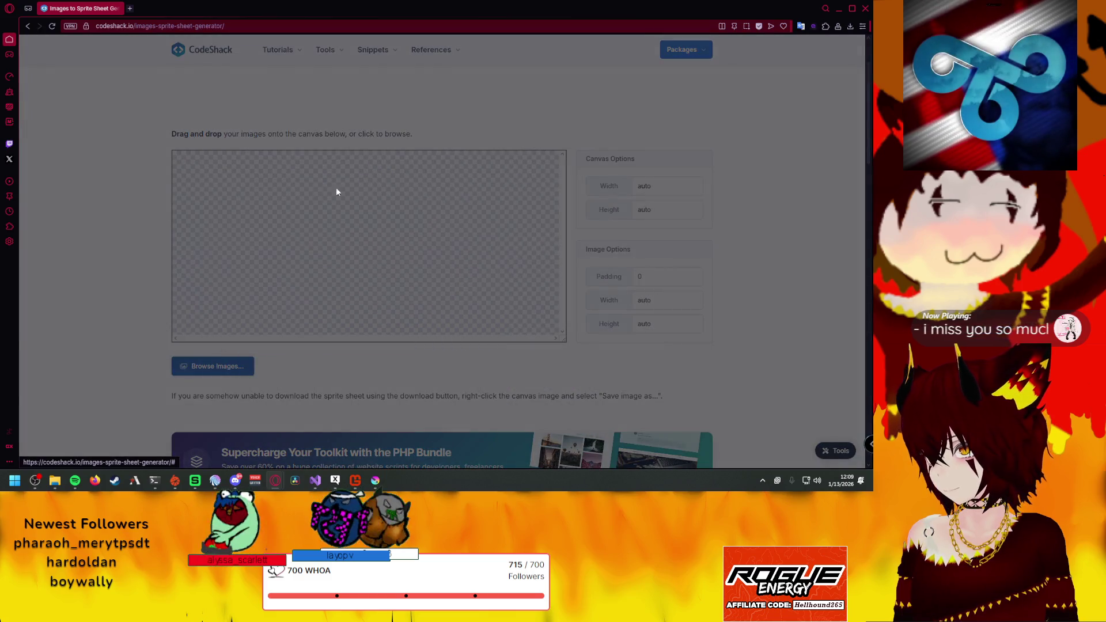
scroll(333, 101, down, 2)
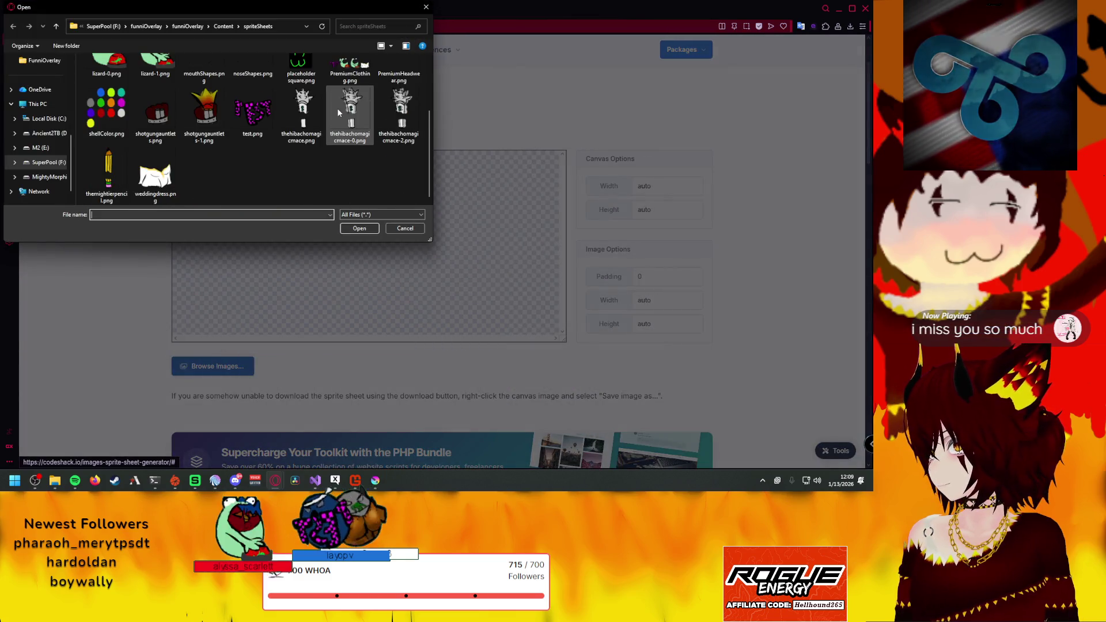
click(296, 122)
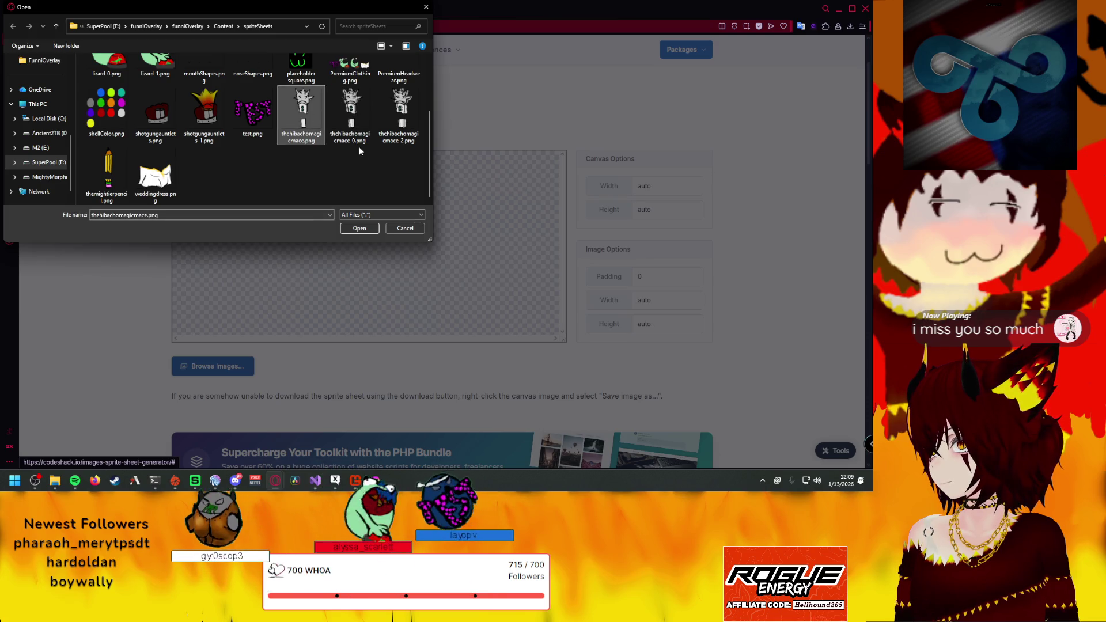
click(347, 121)
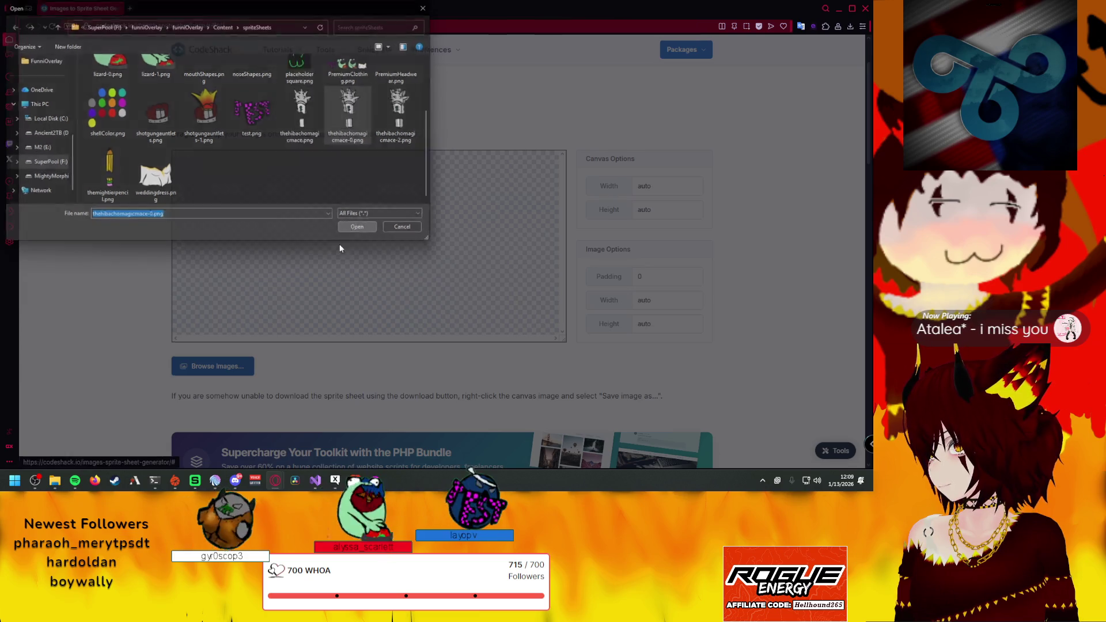
click(358, 228)
Load the remaining two mace frames so three frames sit side by side on the canvas
click(320, 187)
click(326, 339)
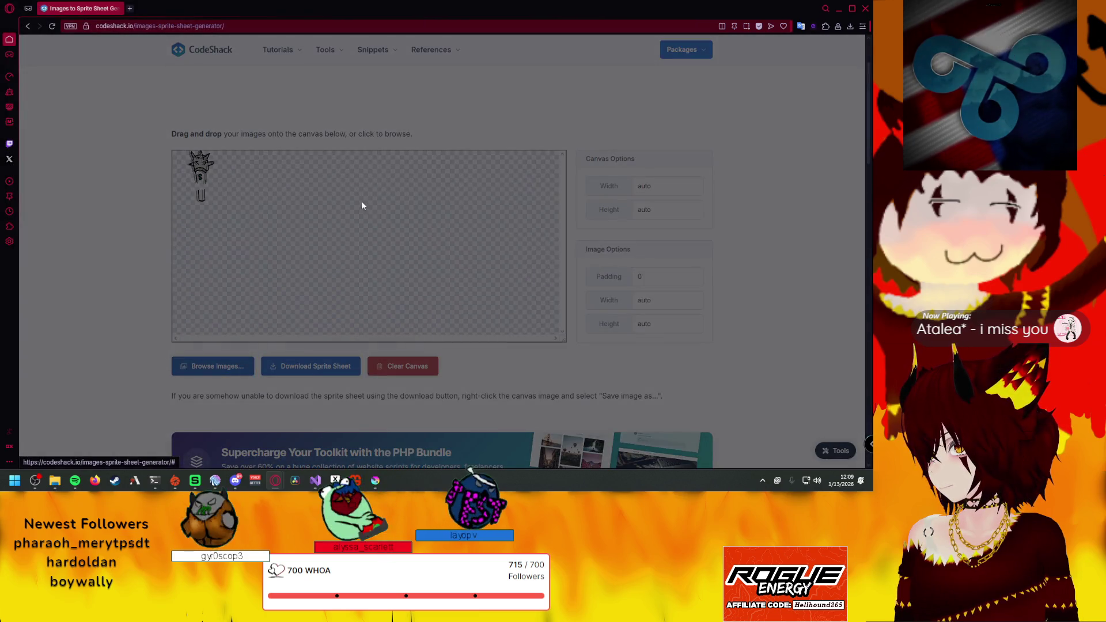
click(358, 227)
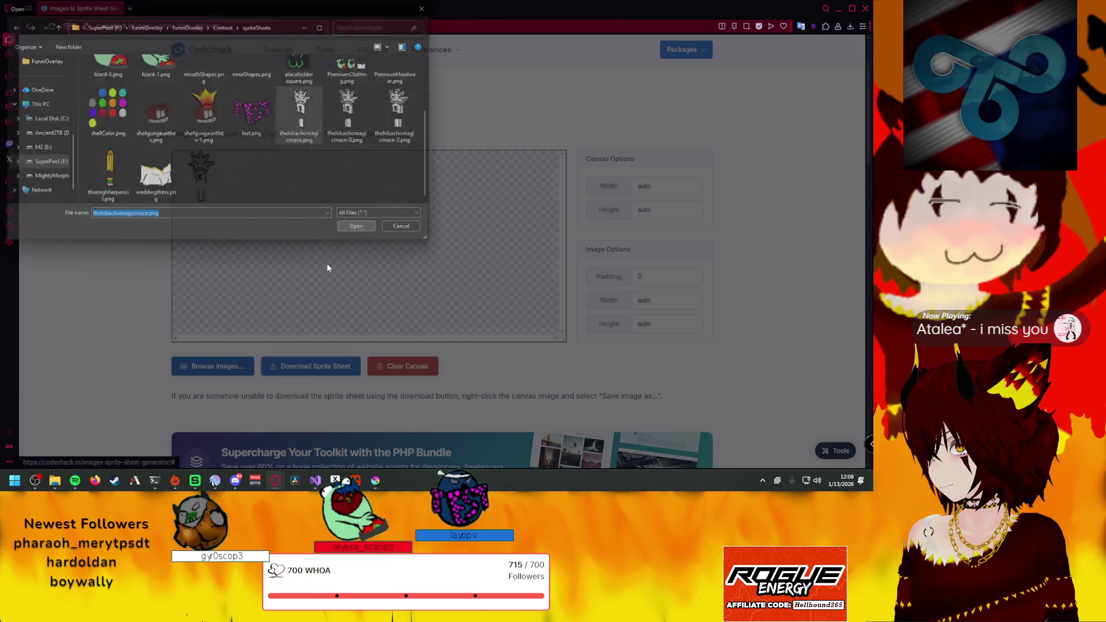
click(333, 187)
click(331, 337)
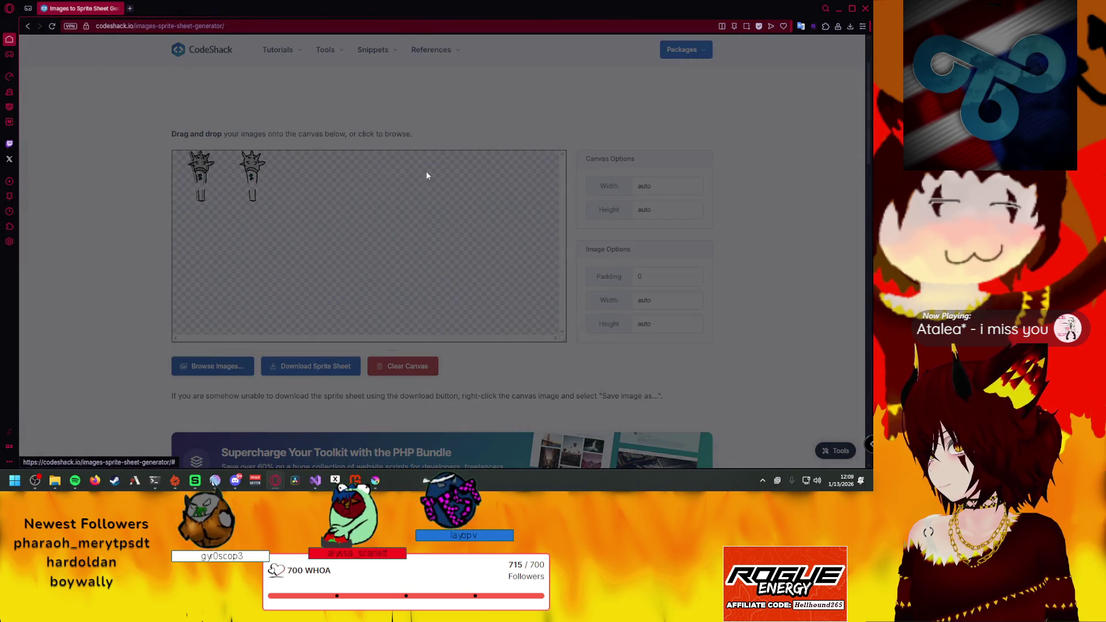
drag(422, 177, 285, 150)
click(367, 234)
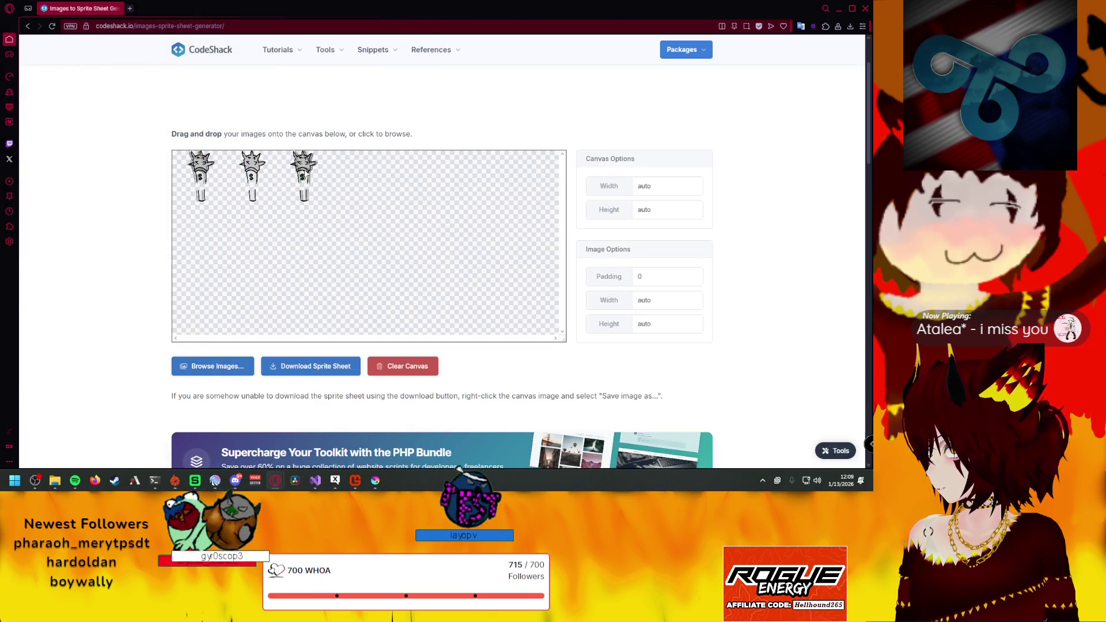
click(240, 375)
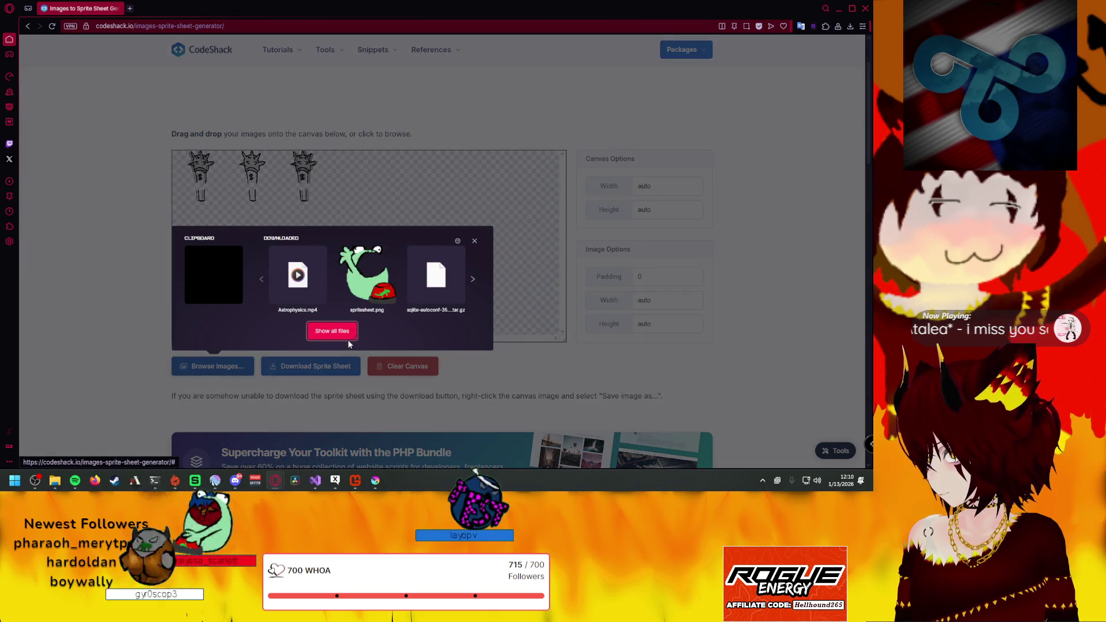
Add the shotgungauntlets and shotgungauntlets-1 images to the canvas
click(332, 333)
scroll(266, 144, down, 3)
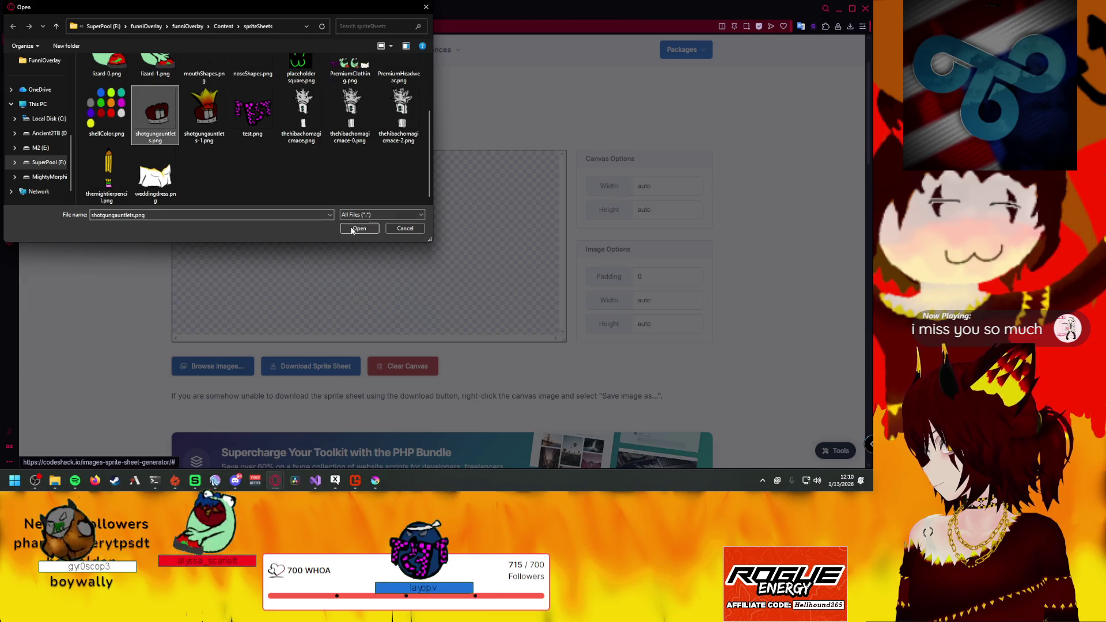
double_click(163, 125)
click(201, 208)
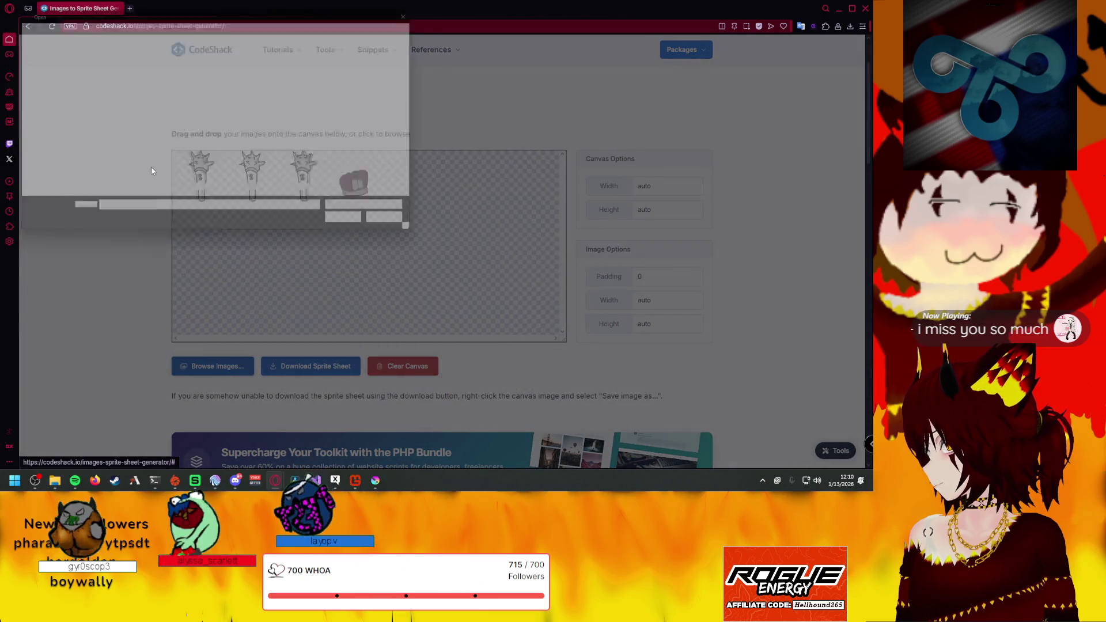
click(356, 228)
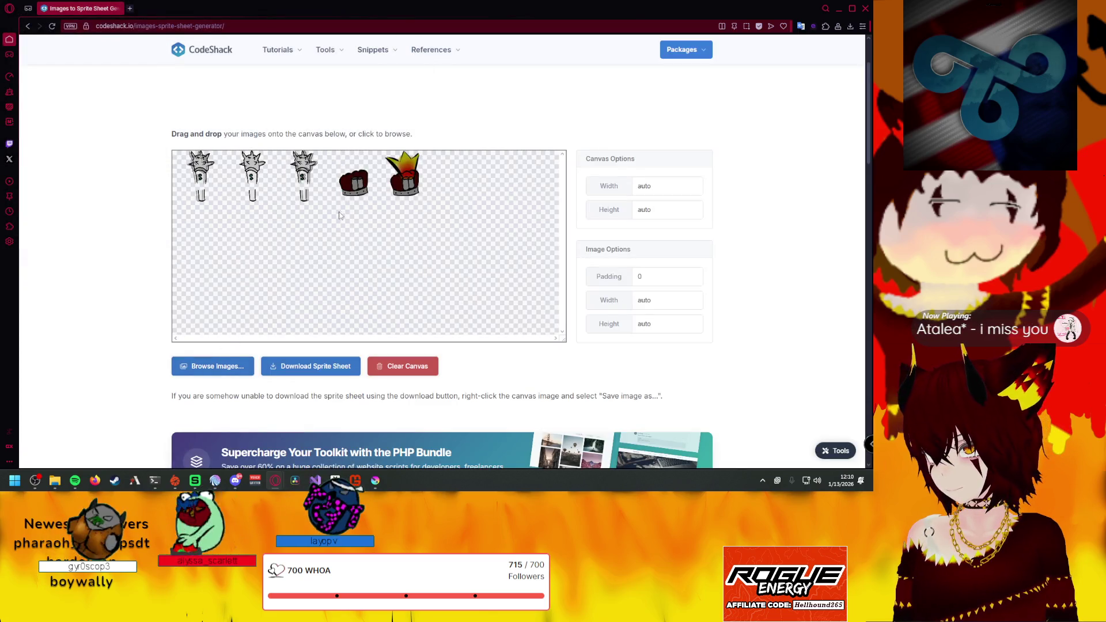
scroll(355, 207, down, 2)
scroll(355, 207, up, 3)
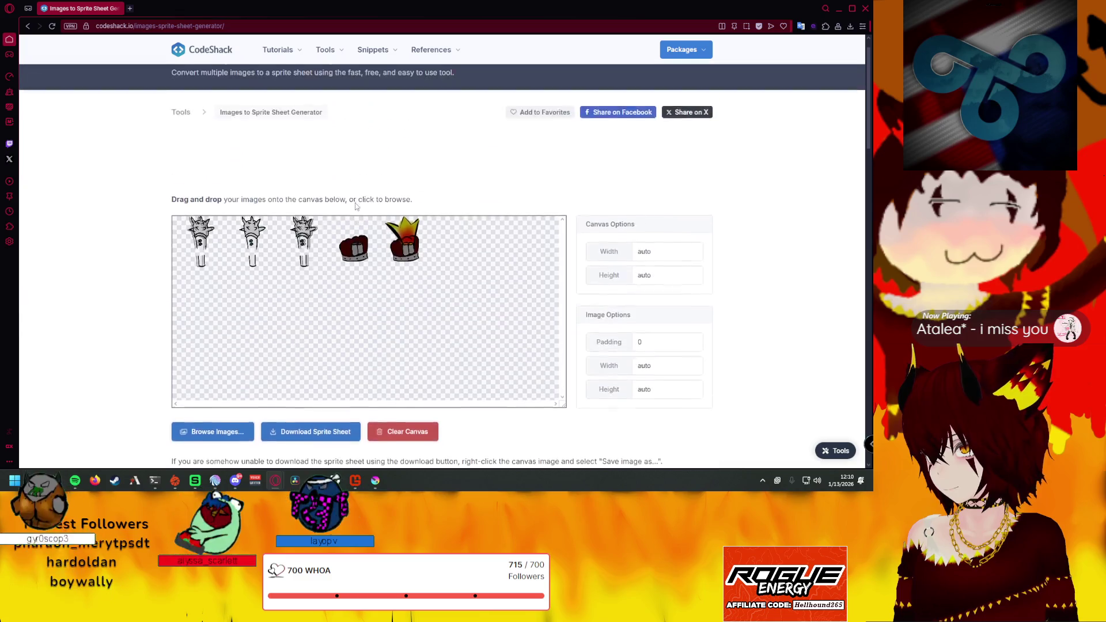
scroll(261, 298, down, 2)
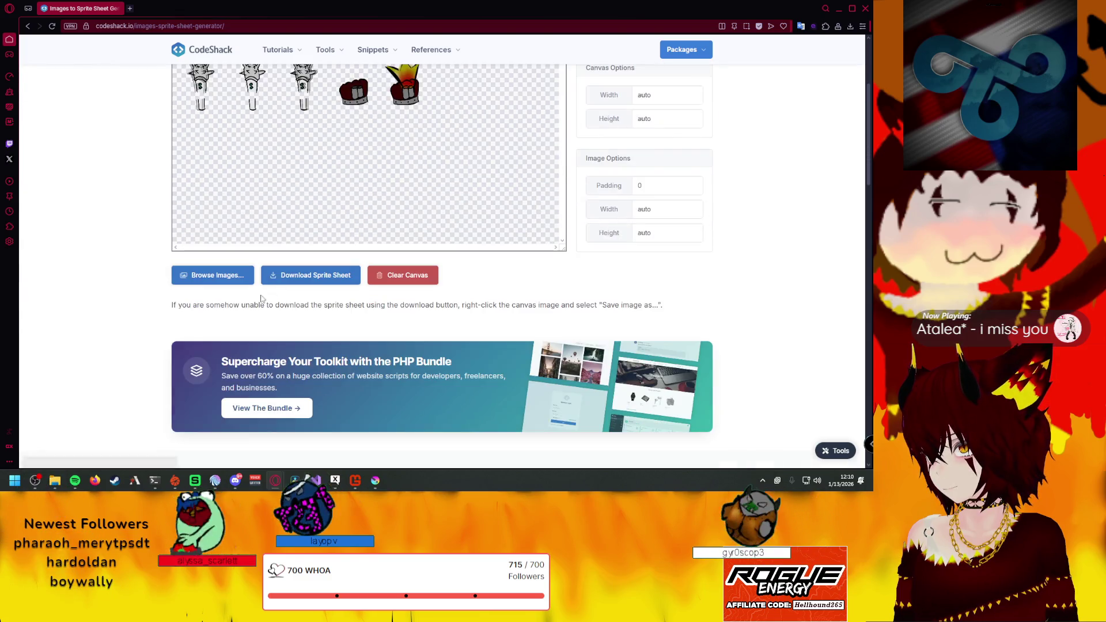
Add themightierpencil.png and literallyjustasword.png to the canvas, making seven sprites
click(229, 277)
click(332, 396)
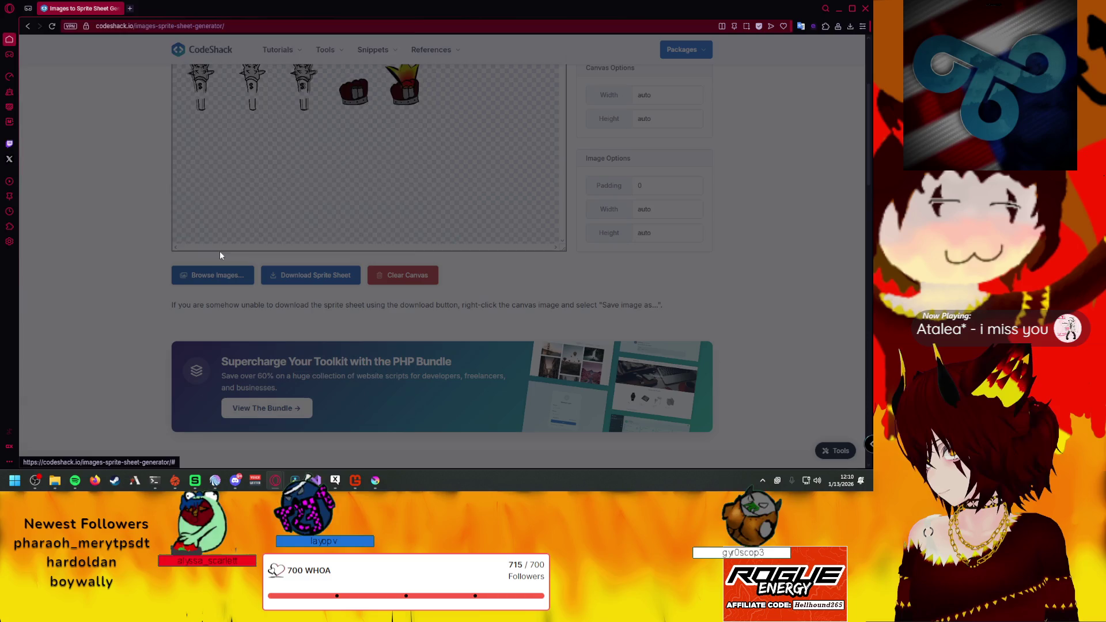
scroll(216, 177, down, 3)
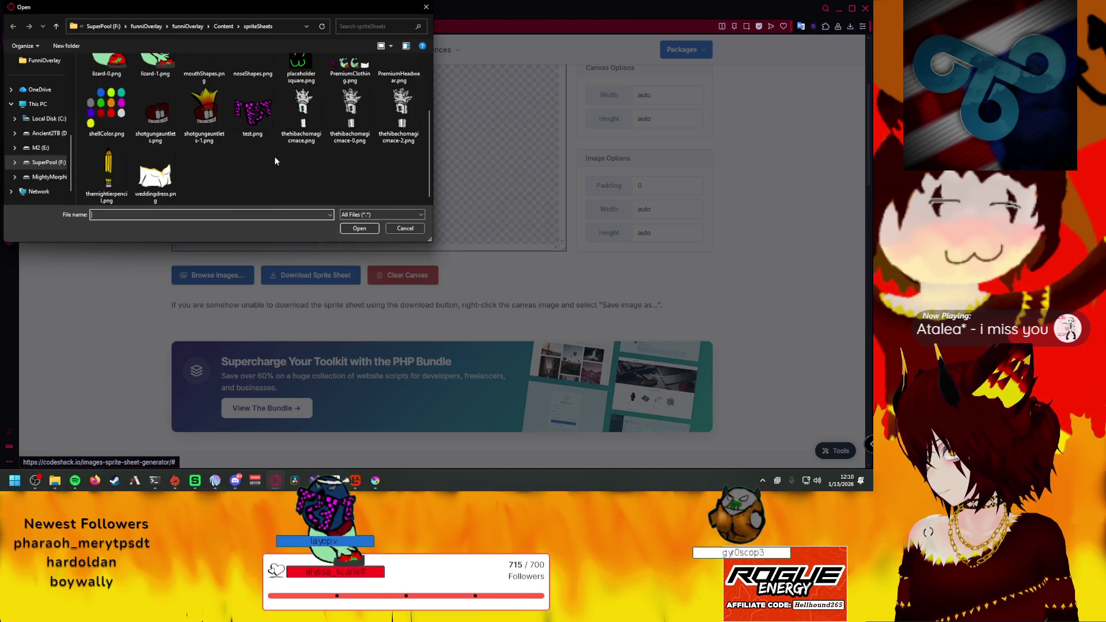
click(108, 173)
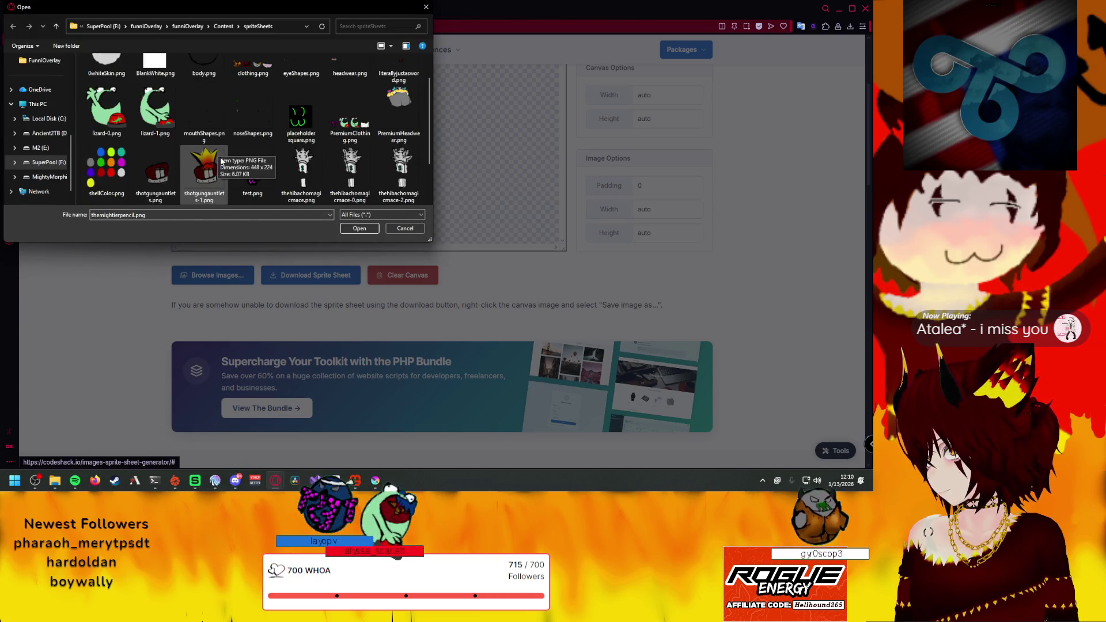
scroll(255, 147, up, 1)
scroll(255, 146, up, 2)
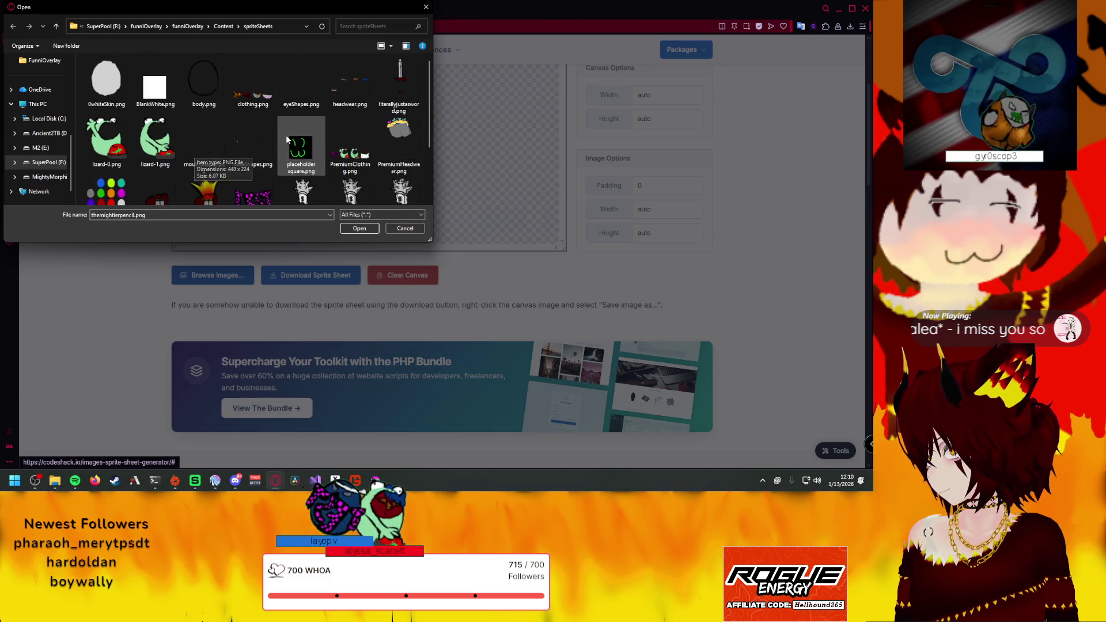
ctrl+click(399, 82)
click(359, 230)
scroll(466, 233, up, 1)
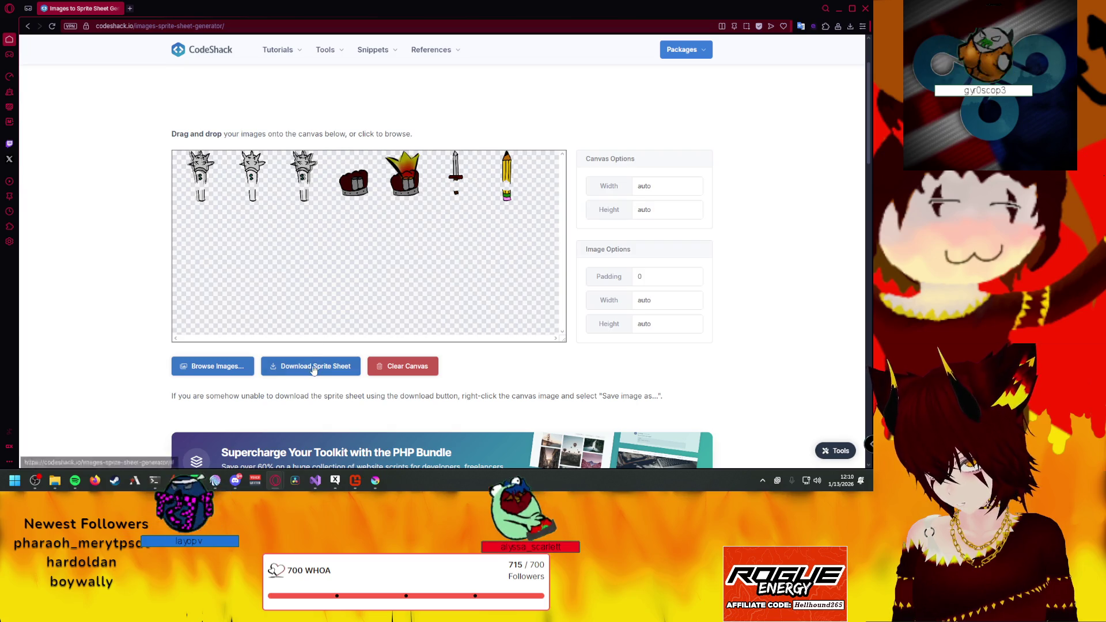
Rename the downloaded sprite sheet to weapons.png in its download folder
click(852, 63)
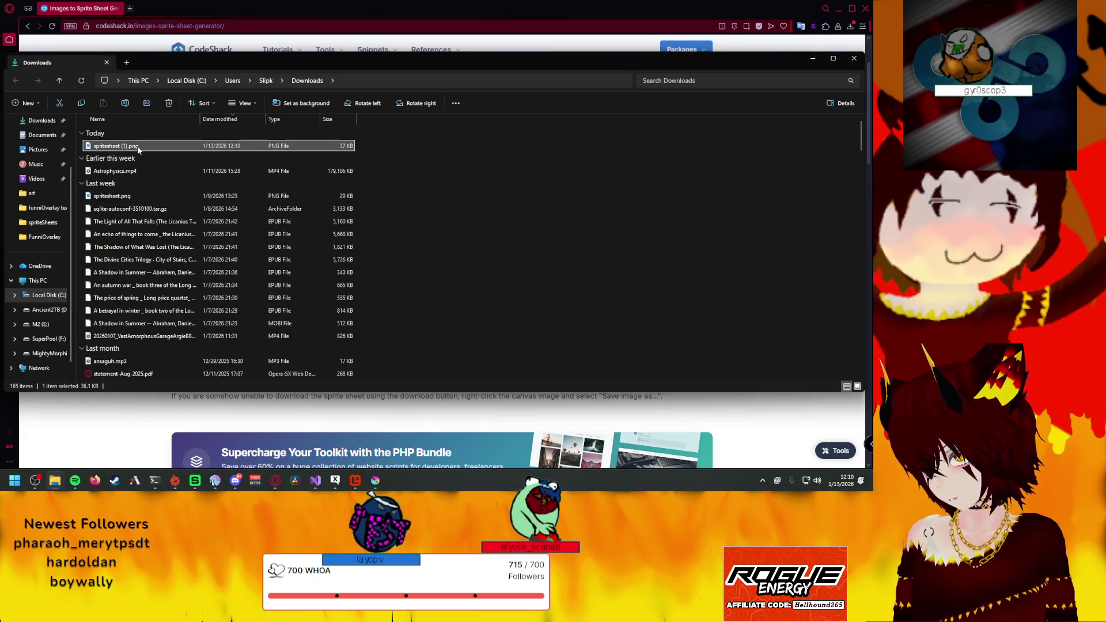
right_click(136, 149)
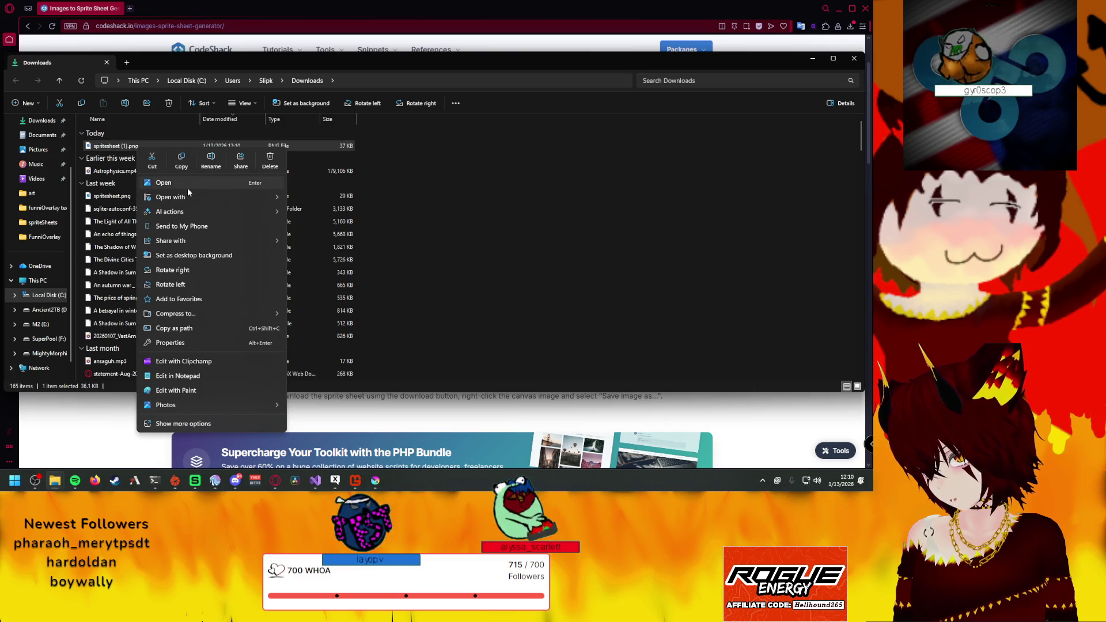
click(212, 166)
text(Weapons)
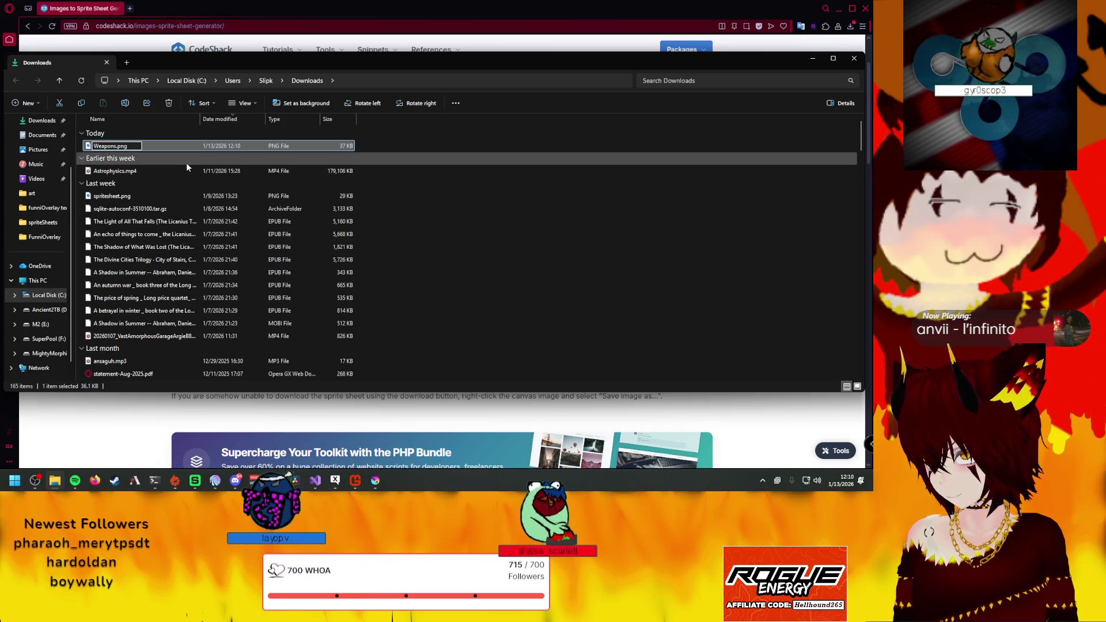
click(93, 146)
key(Delete)
text(w)
key(Return)
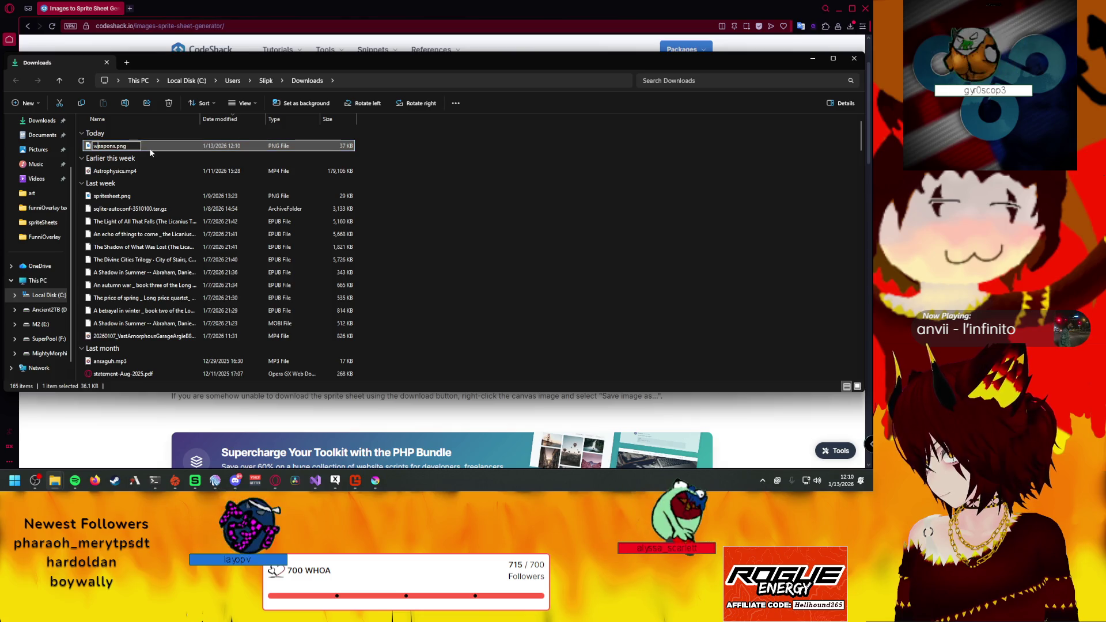
Copy weapons.png into the funniOverlay Content spriteSheets folder
right_click(161, 147)
click(206, 158)
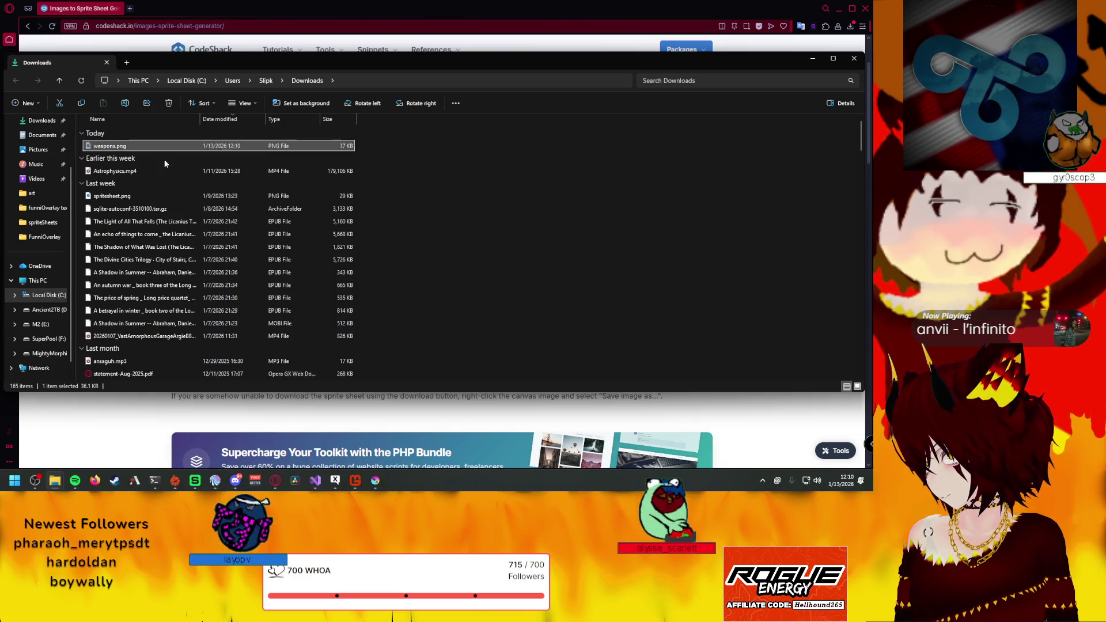
click(42, 222)
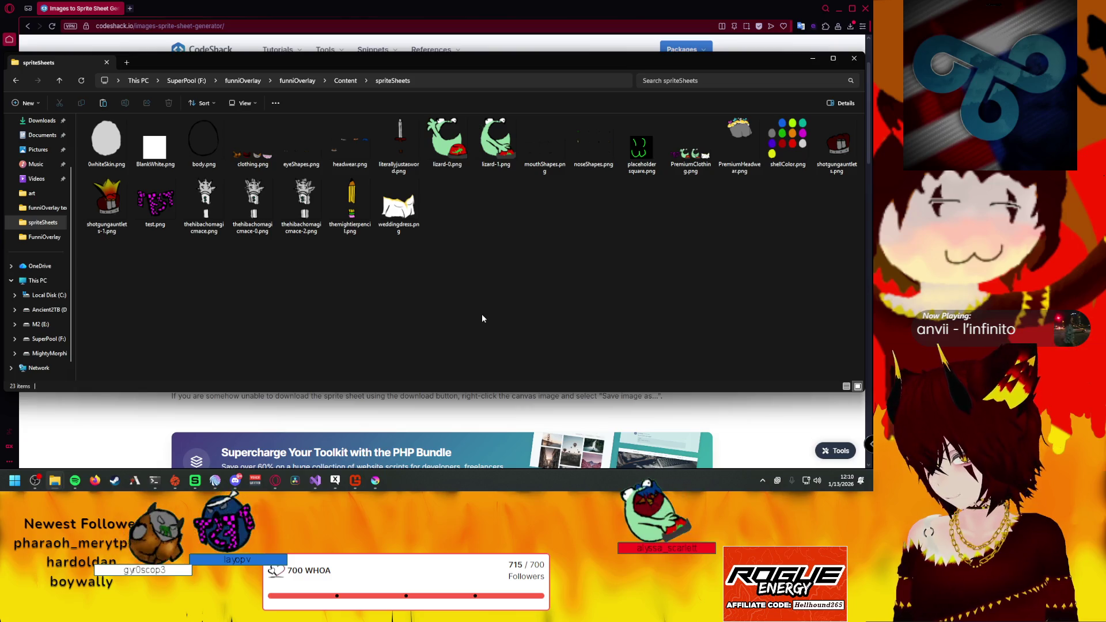
key(ctrl+v)
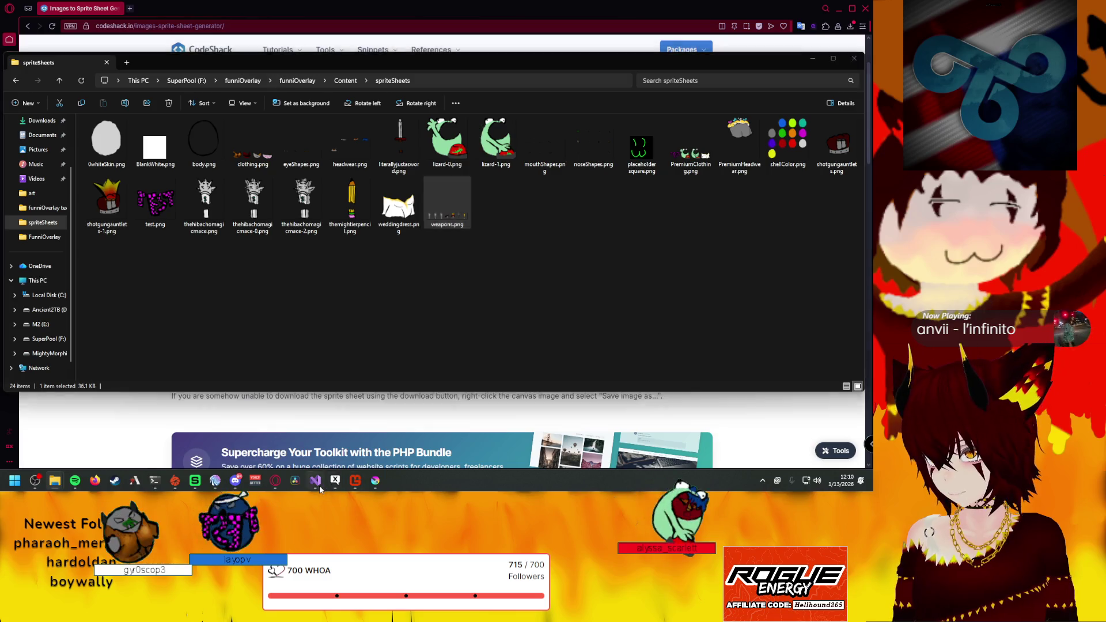
key(alt+Tab)
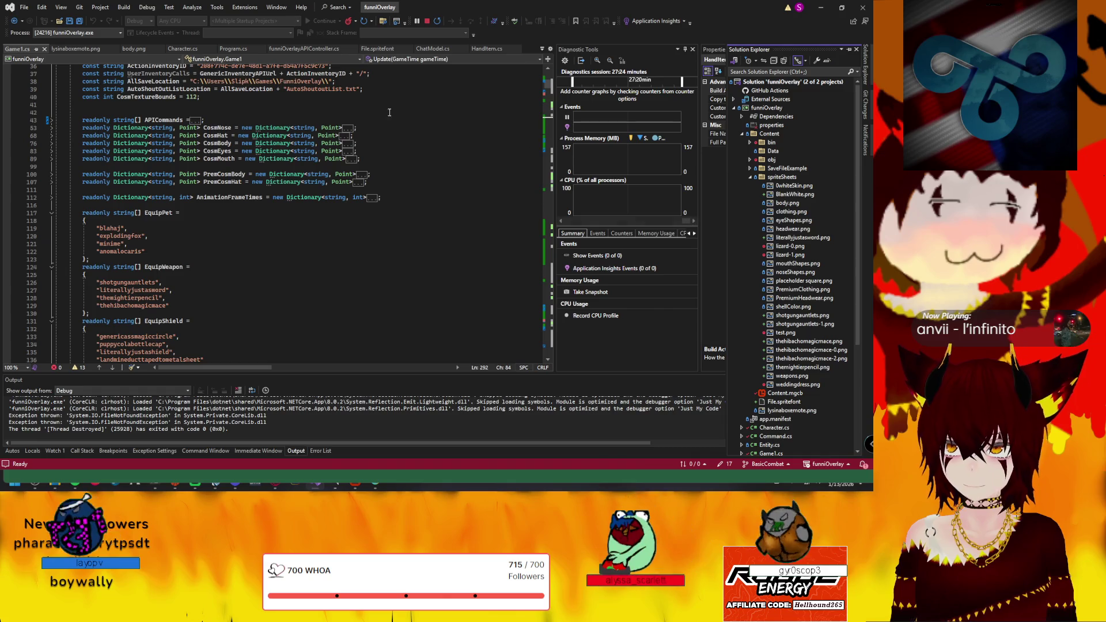
scroll(253, 170, up, 2)
scroll(252, 169, up, 3)
scroll(253, 170, down, 3)
scroll(173, 181, up, 3)
scroll(98, 199, down, 6)
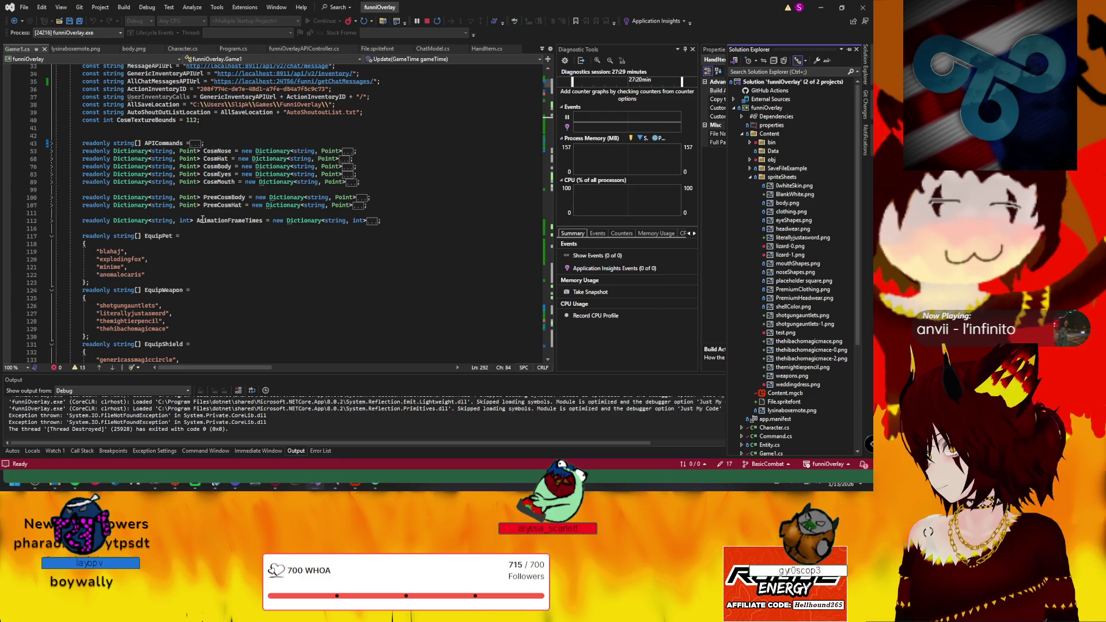
scroll(201, 201, down, 6)
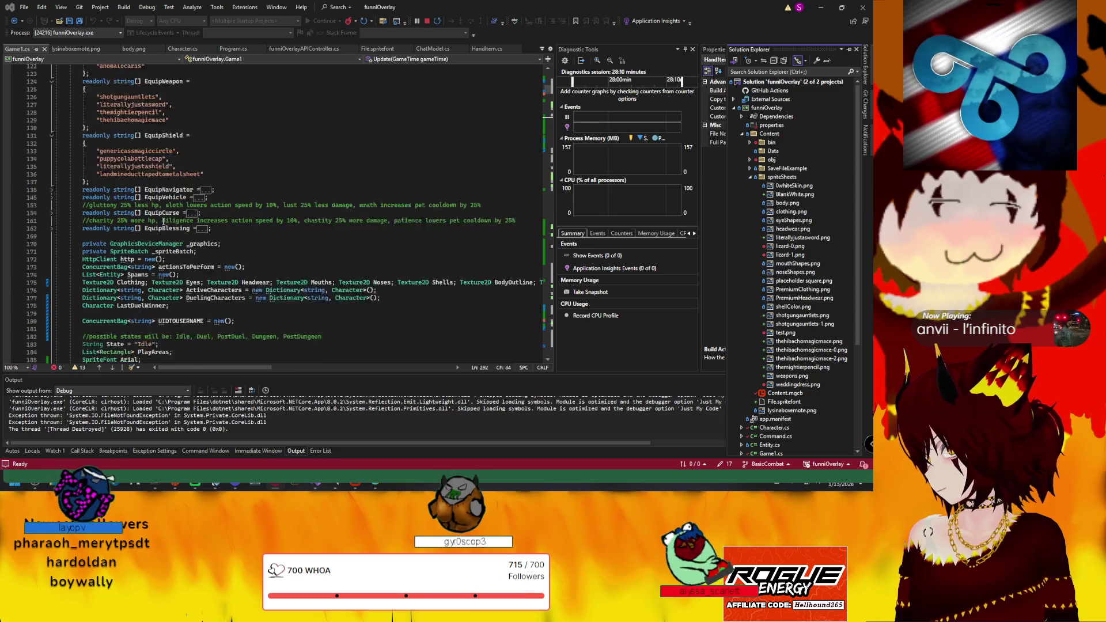
scroll(165, 208, up, 5)
scroll(201, 200, up, 5)
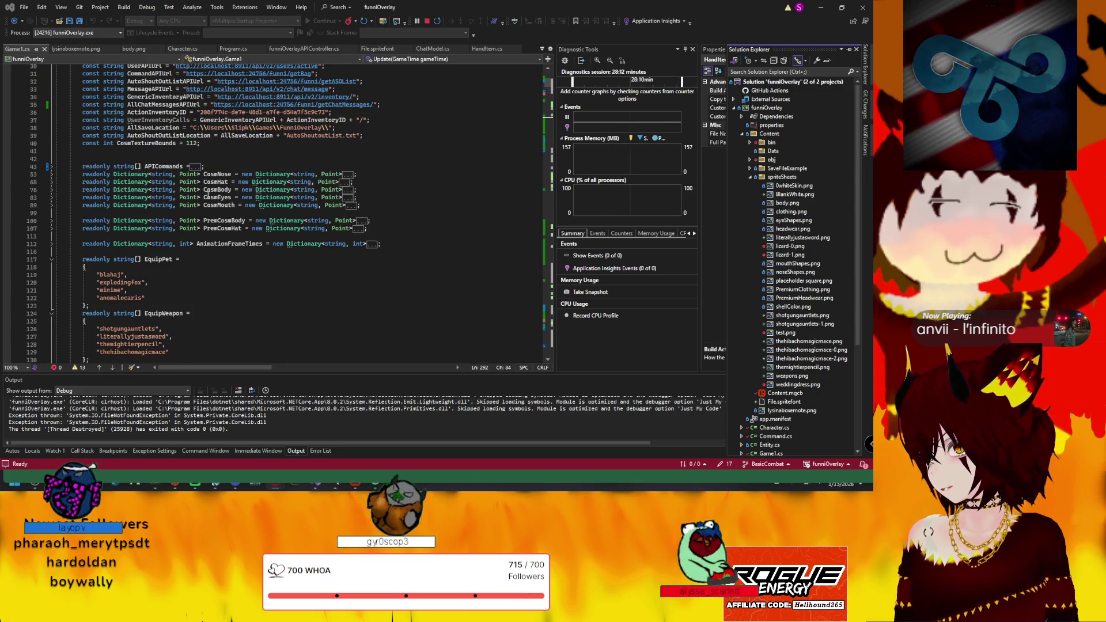
scroll(201, 200, down, 5)
scroll(208, 203, down, 5)
scroll(218, 208, down, 5)
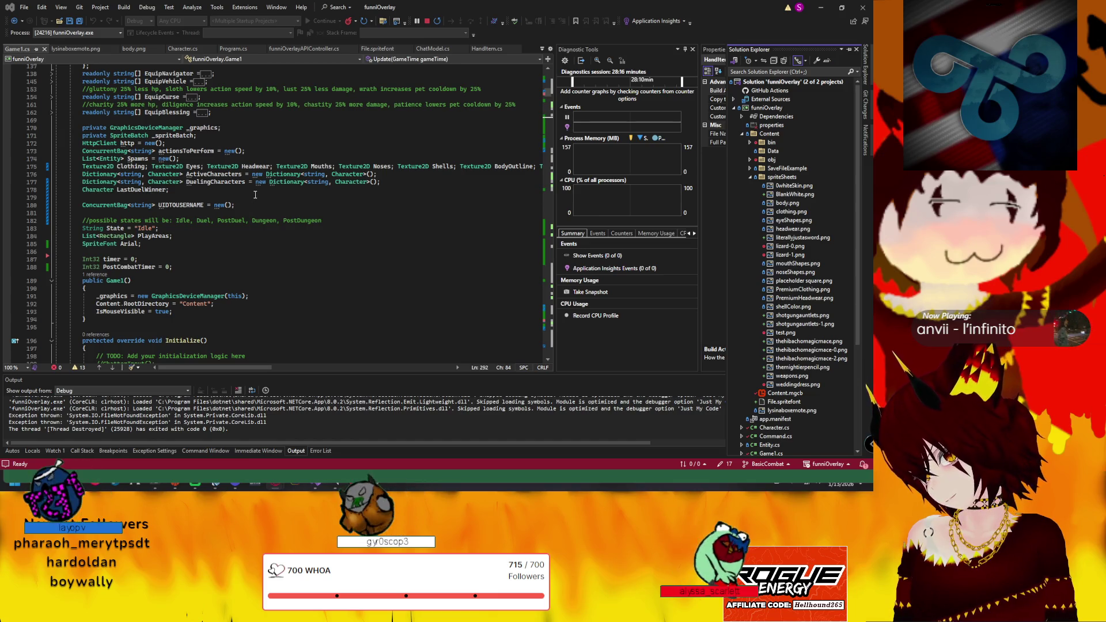
mouse_move(216, 366)
mouse_down()
mouse_move(334, 367)
mouse_move(232, 360)
mouse_move(285, 348)
mouse_move(216, 339)
mouse_move(229, 336)
mouse_move(342, 369)
mouse_up()
click(298, 166)
Start a new line below the texture fields for the Texture2D Weapons declaration
key(Return)
text(T)
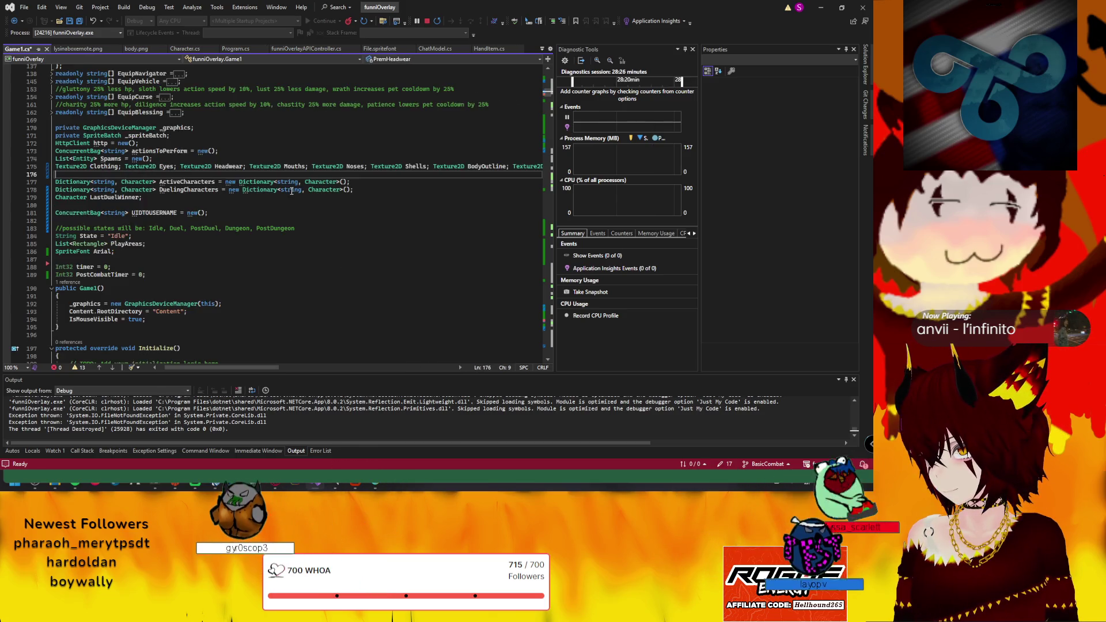
text(exture)
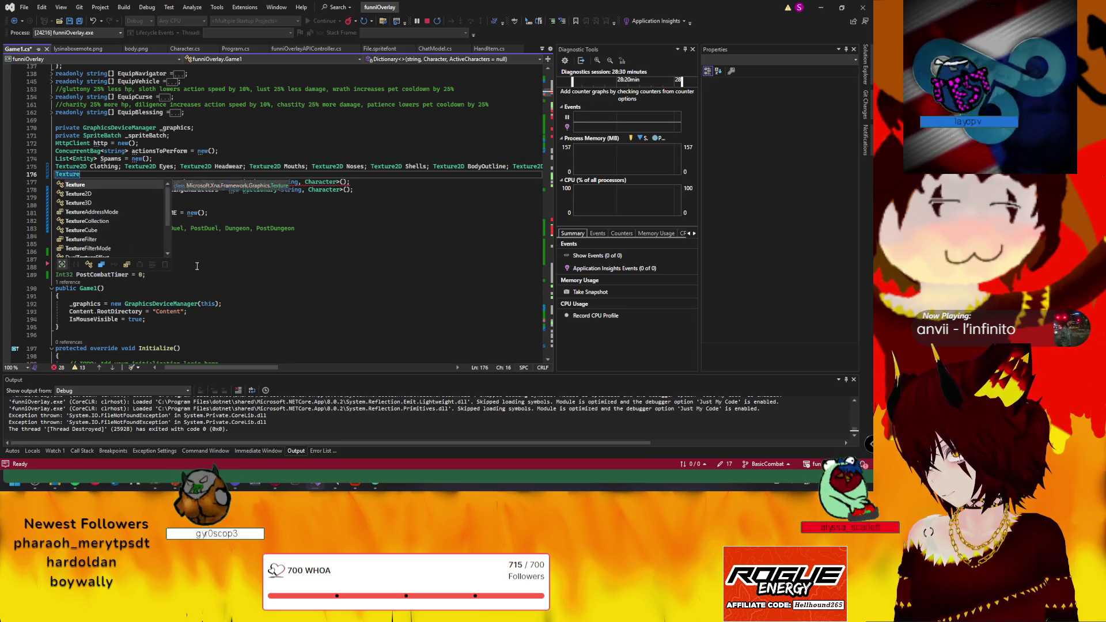
text(2D)
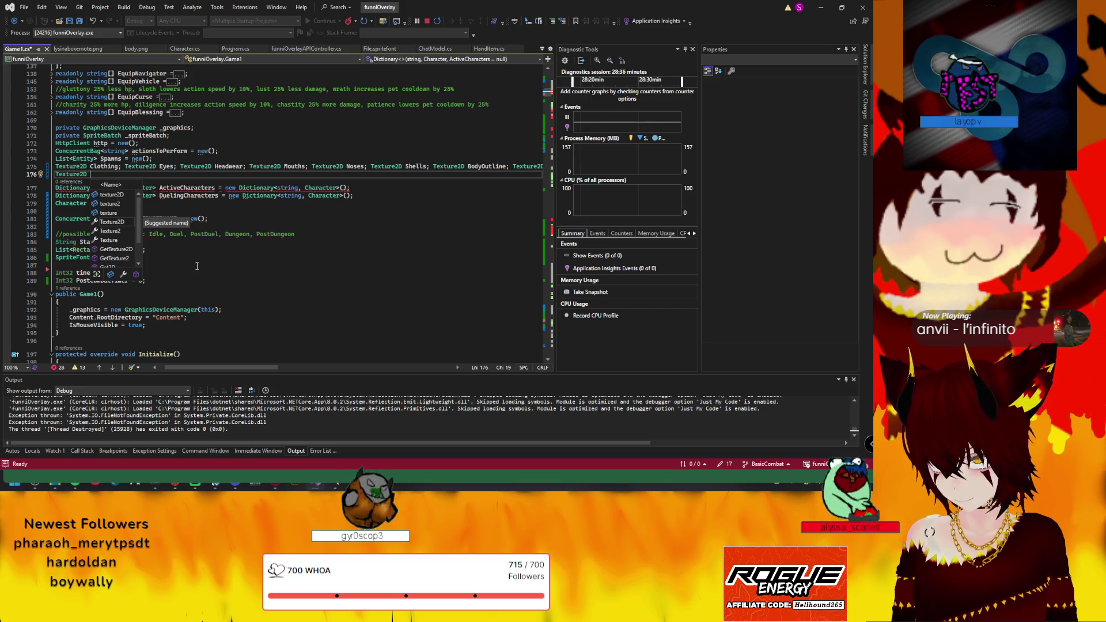
text( Weapons)
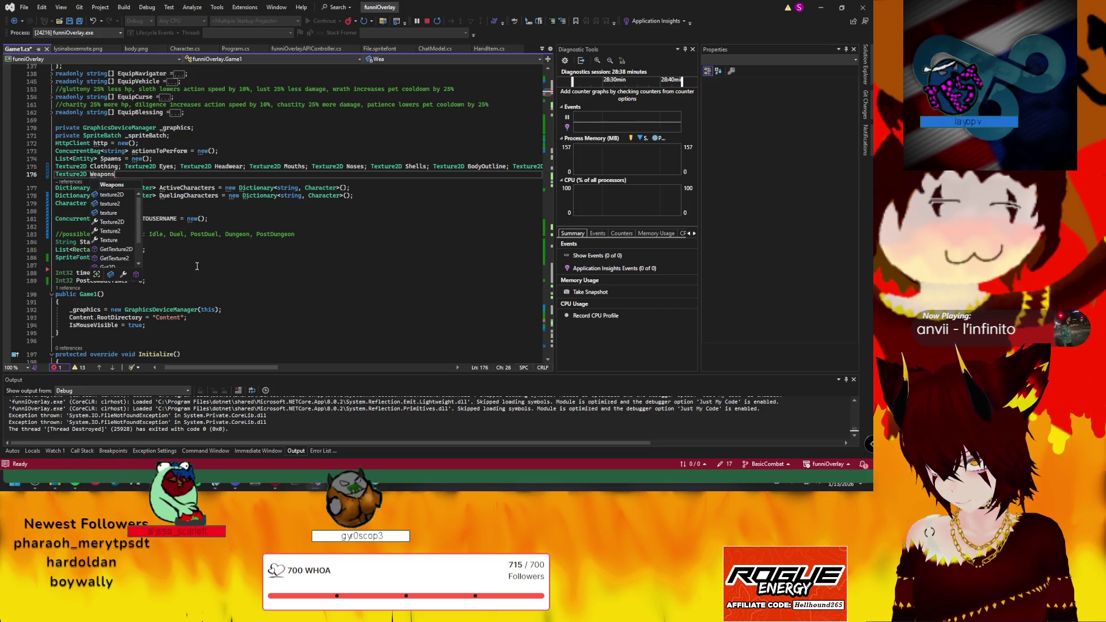
text(;)
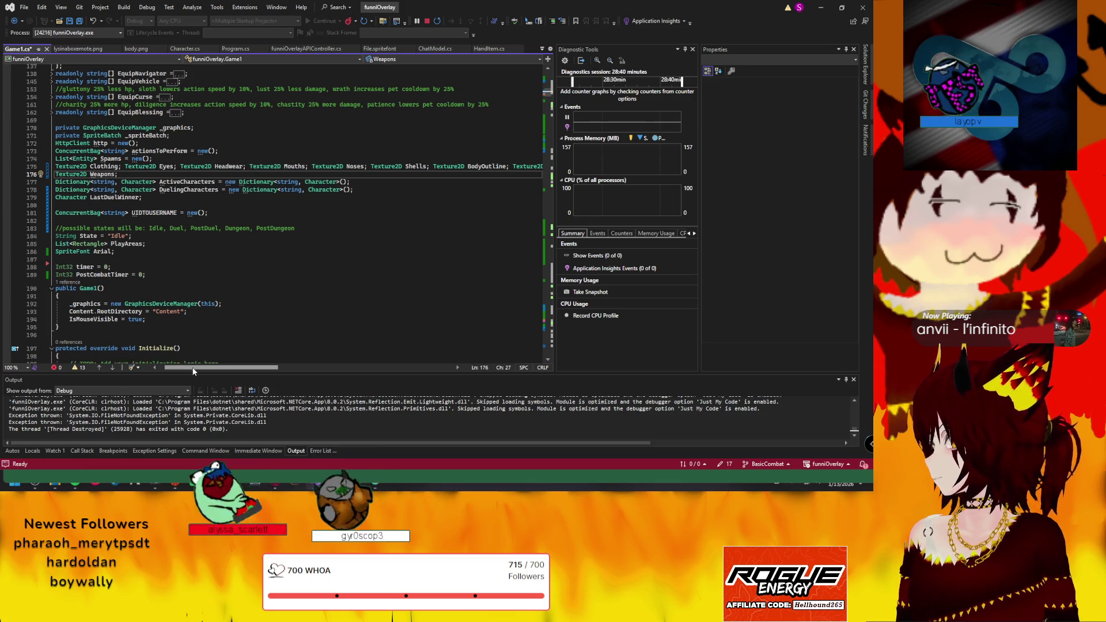
drag(194, 365, 136, 367)
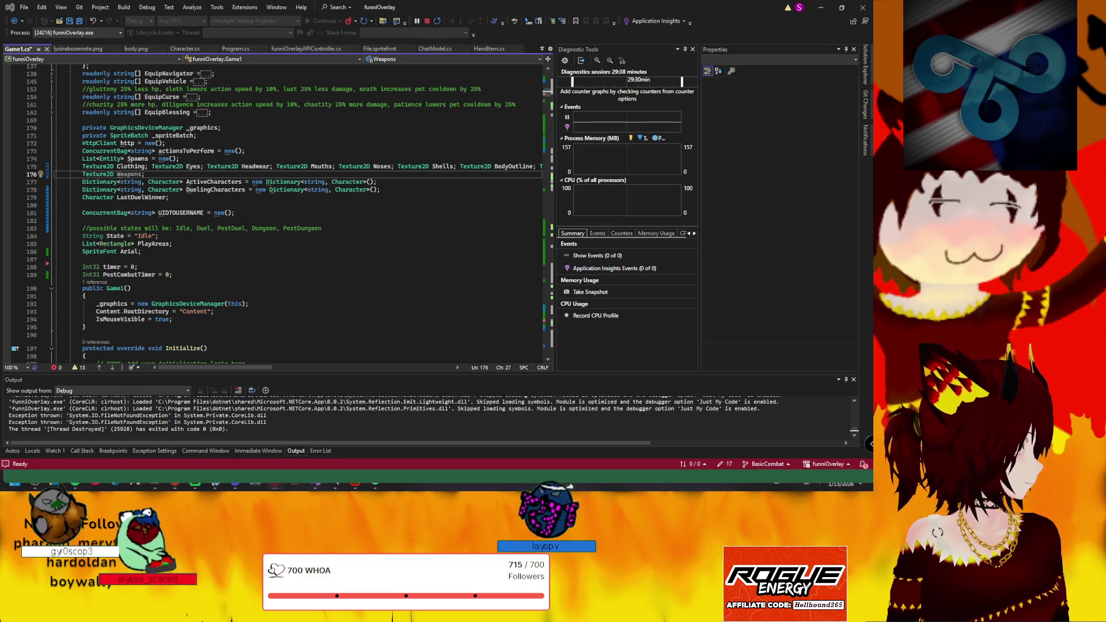
scroll(185, 224, up, 10)
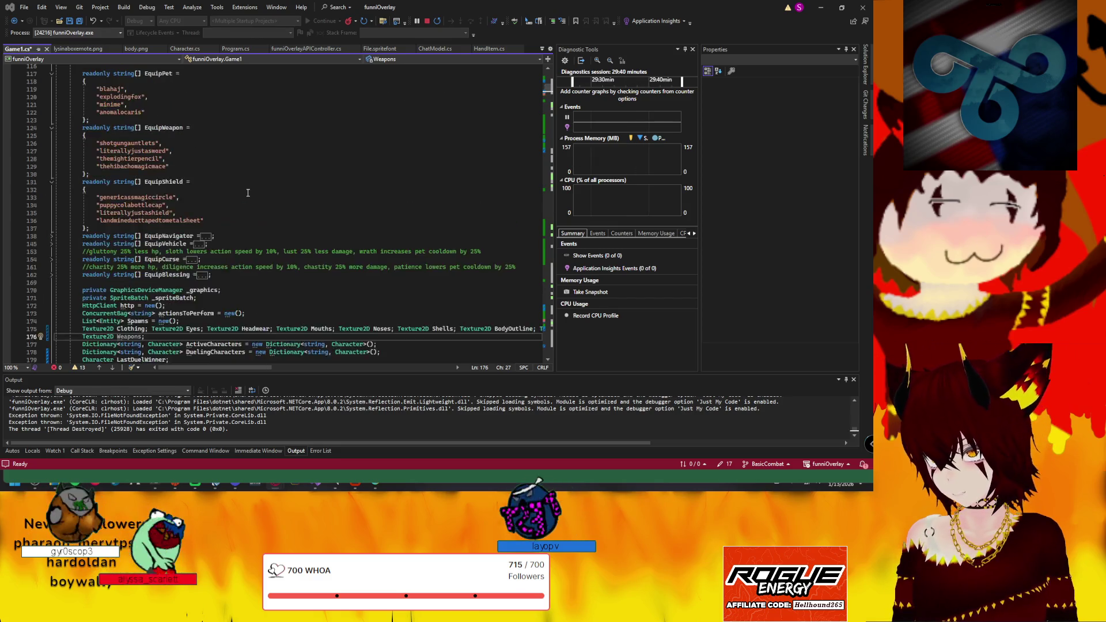
scroll(186, 226, up, 9)
scroll(186, 225, up, 5)
scroll(156, 223, up, 6)
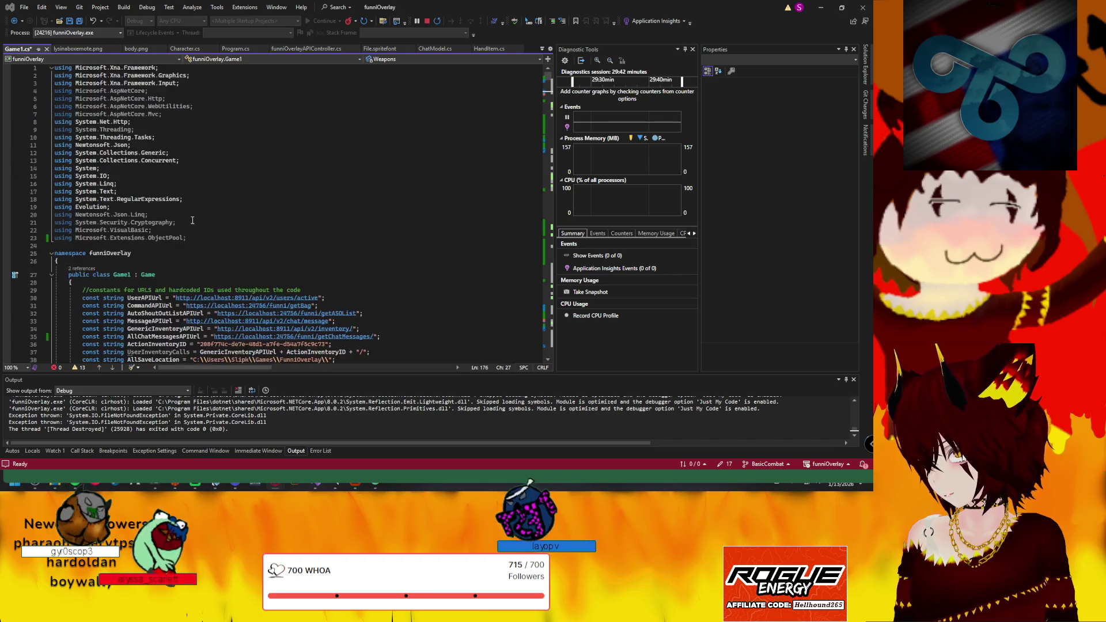
scroll(95, 221, down, 9)
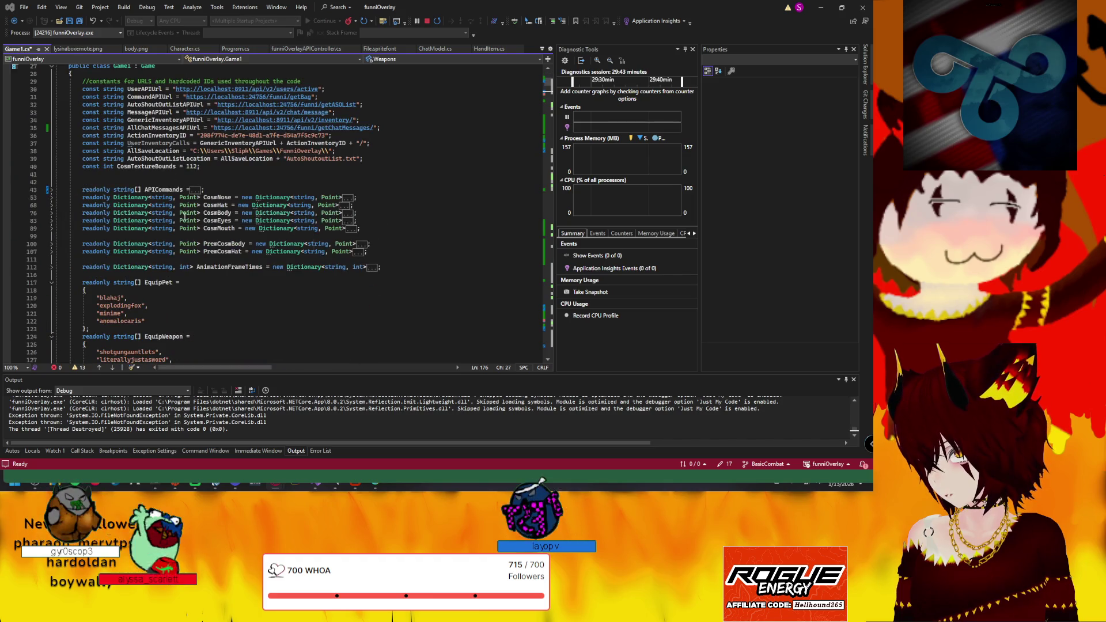
Comment out the "duel" entry in the APICommands array, save Game1.cs and launch the overlay
click(51, 189)
click(145, 245)
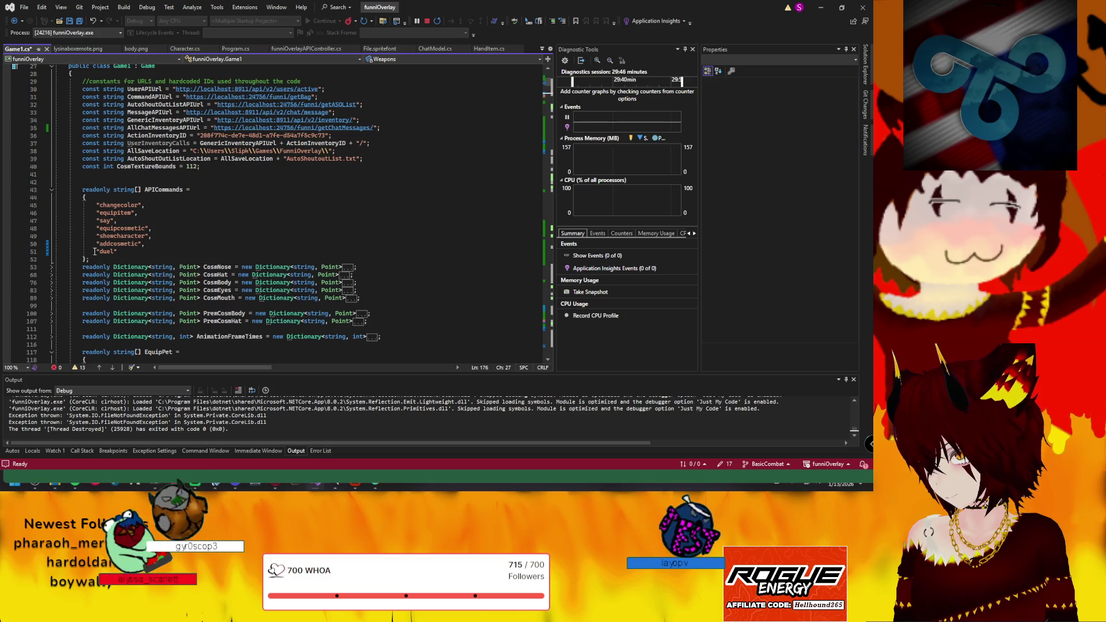
text(//)
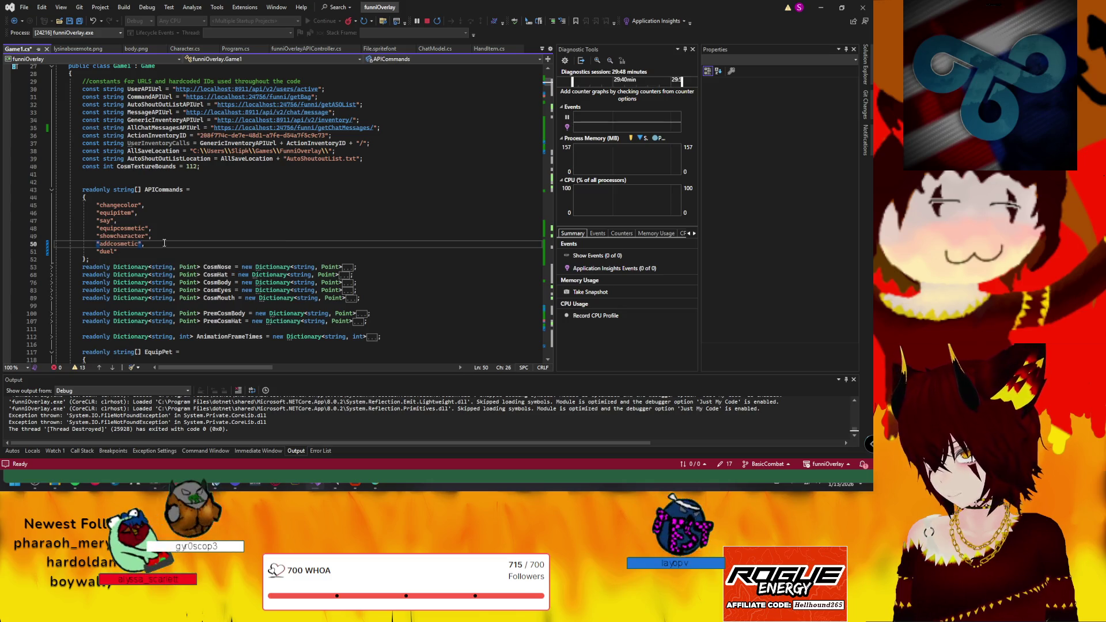
key(Down)
key(Home)
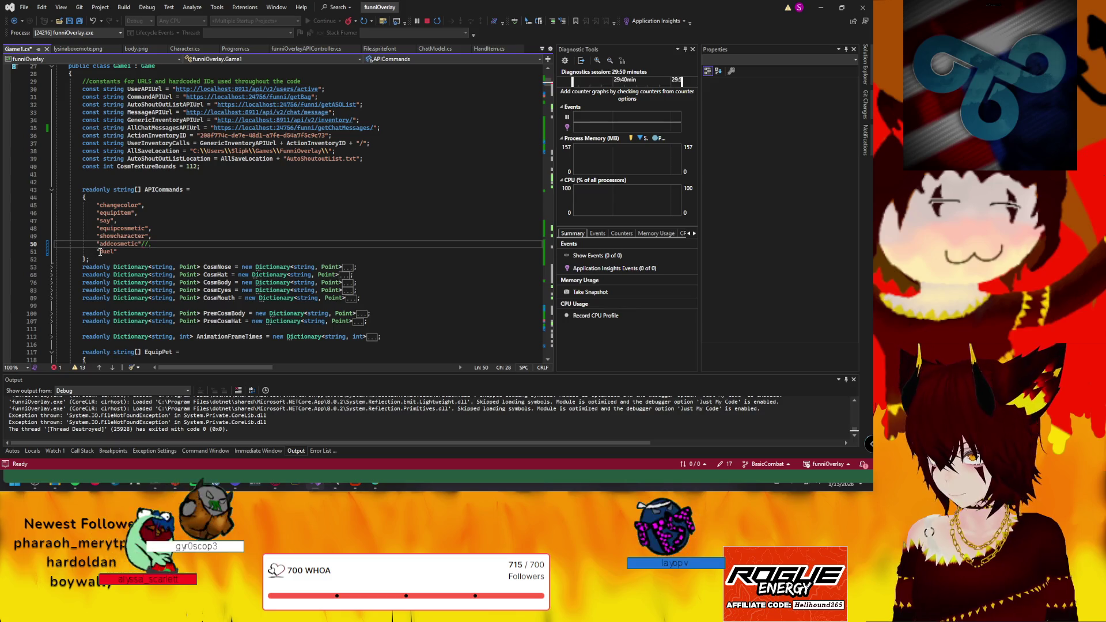
text(//)
key(Up)
key(End)
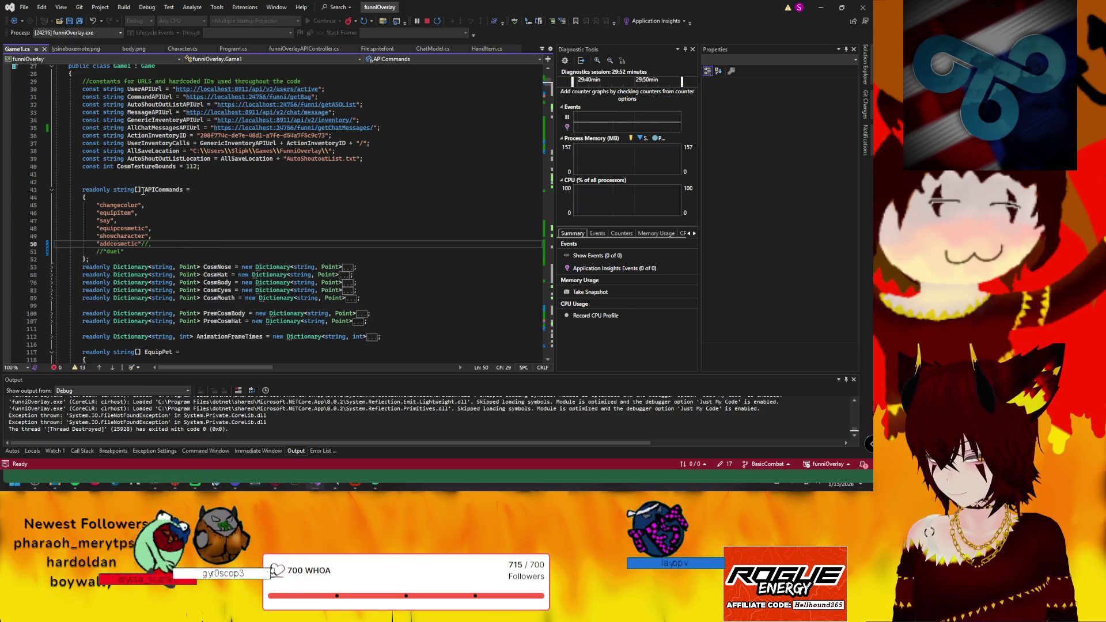
key(ctrl+s)
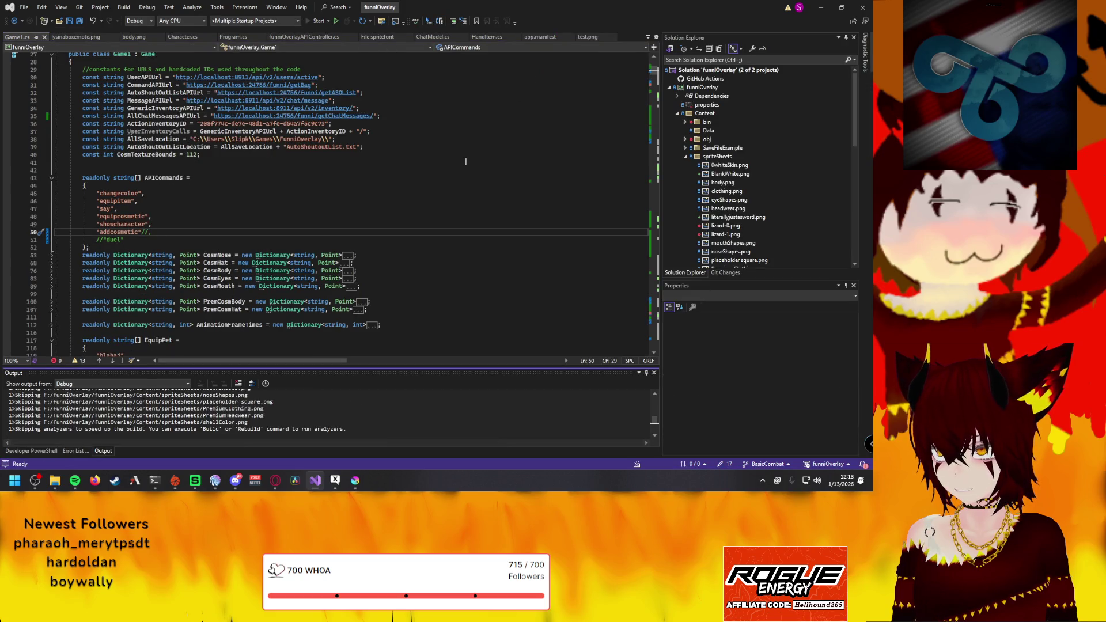
scroll(315, 210, down, 8)
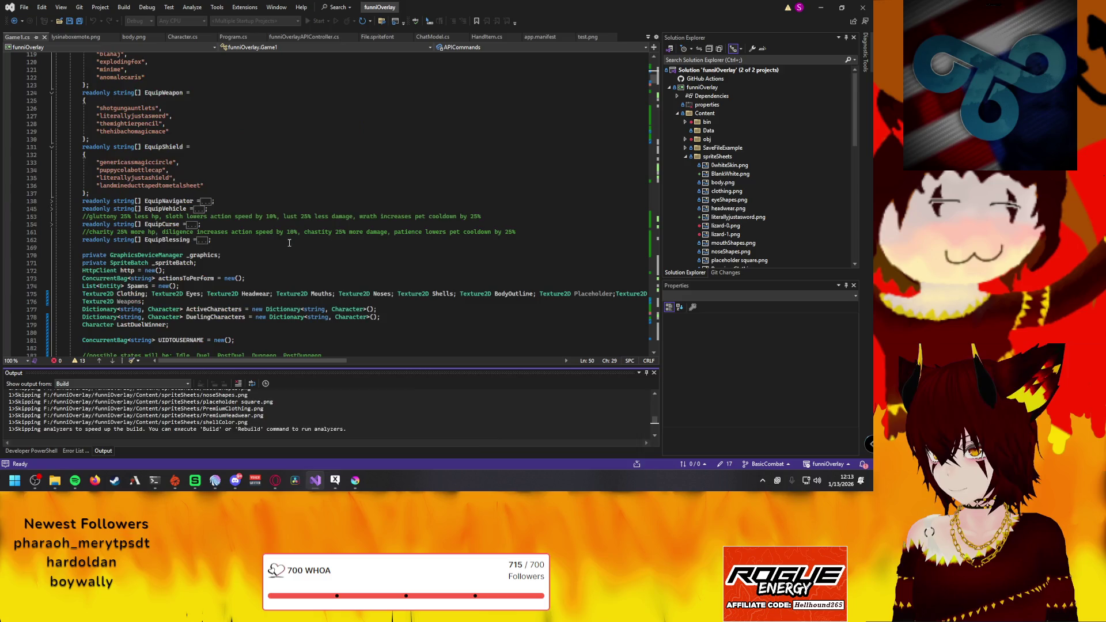
scroll(345, 251, down, 4)
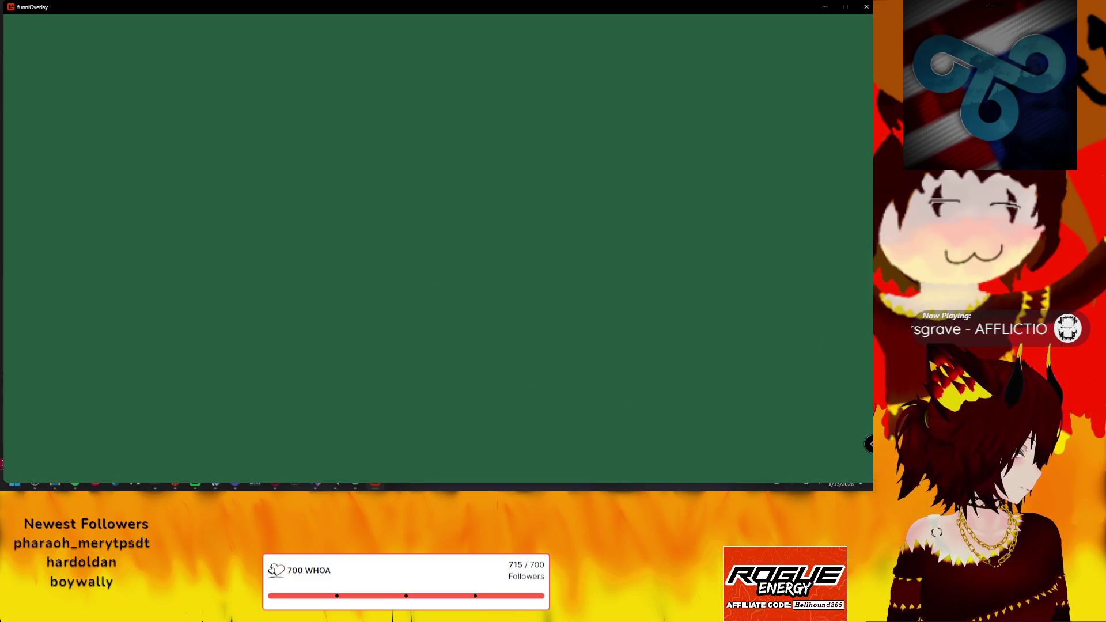
Bring Discord forward on Scarlett's Lair's overlay forum and close the cosmetic options post
key(alt+Tab)
scroll(95, 243, down, 5)
scroll(61, 216, down, 5)
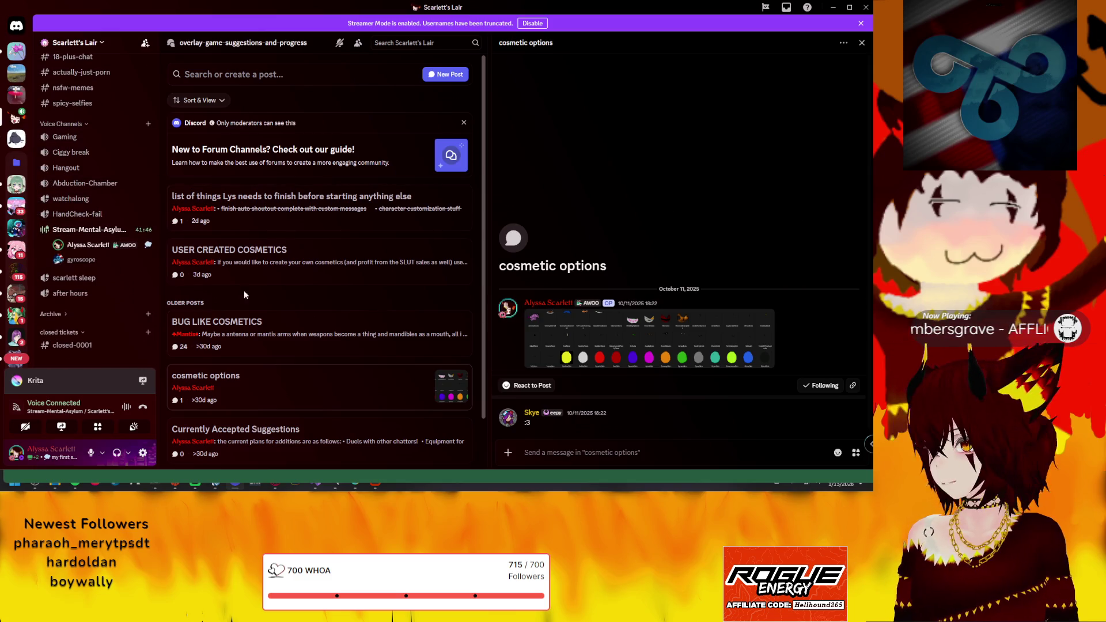
click(20, 207)
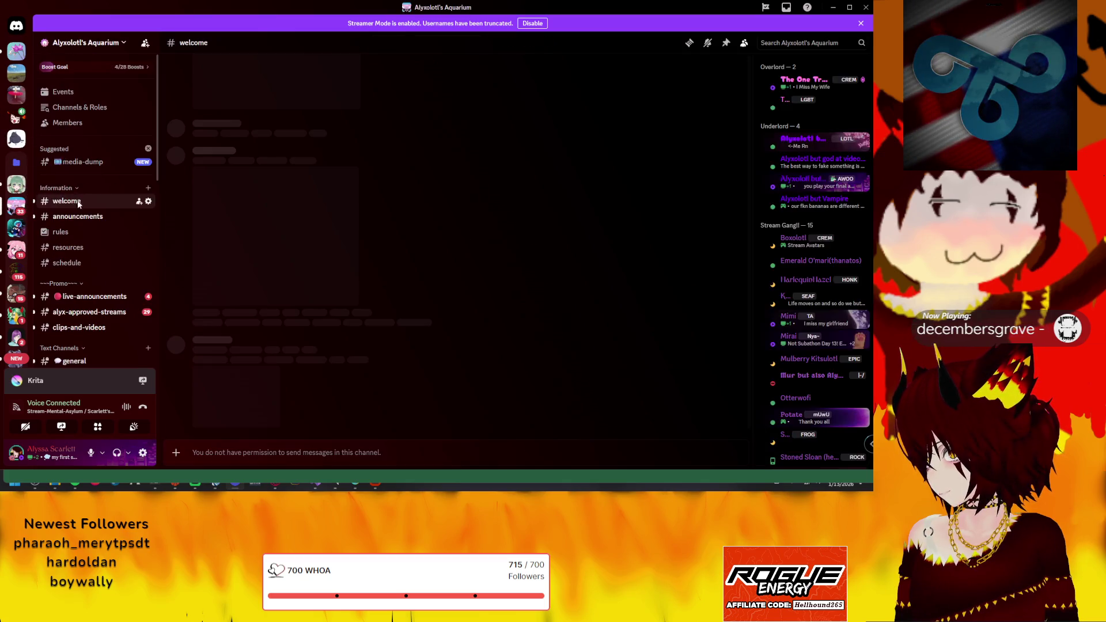
scroll(80, 220, down, 5)
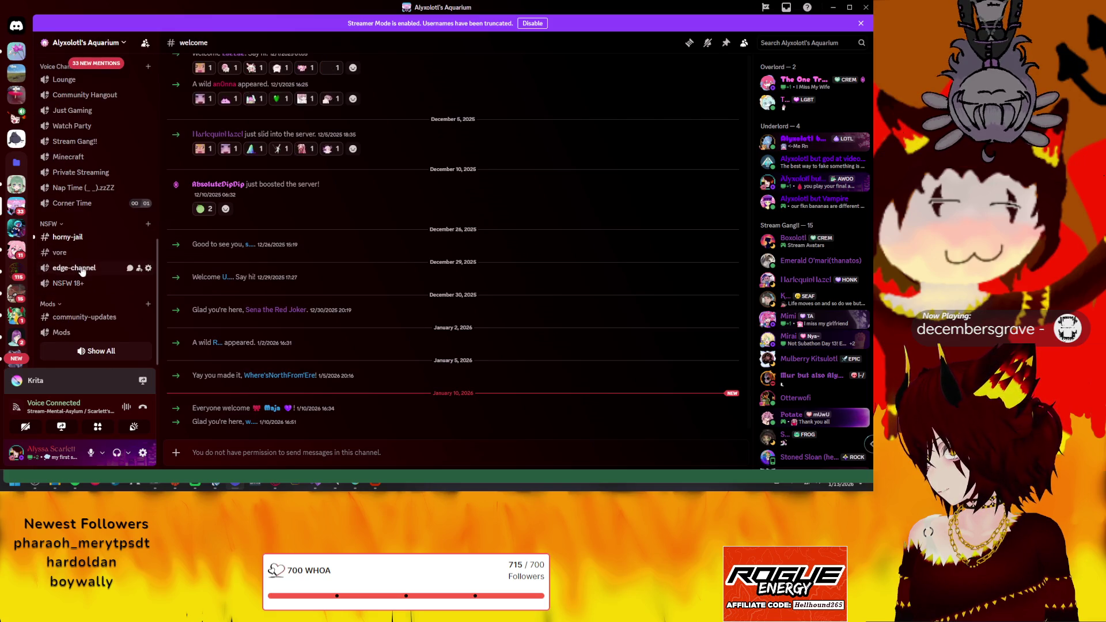
mouse_move(59, 252)
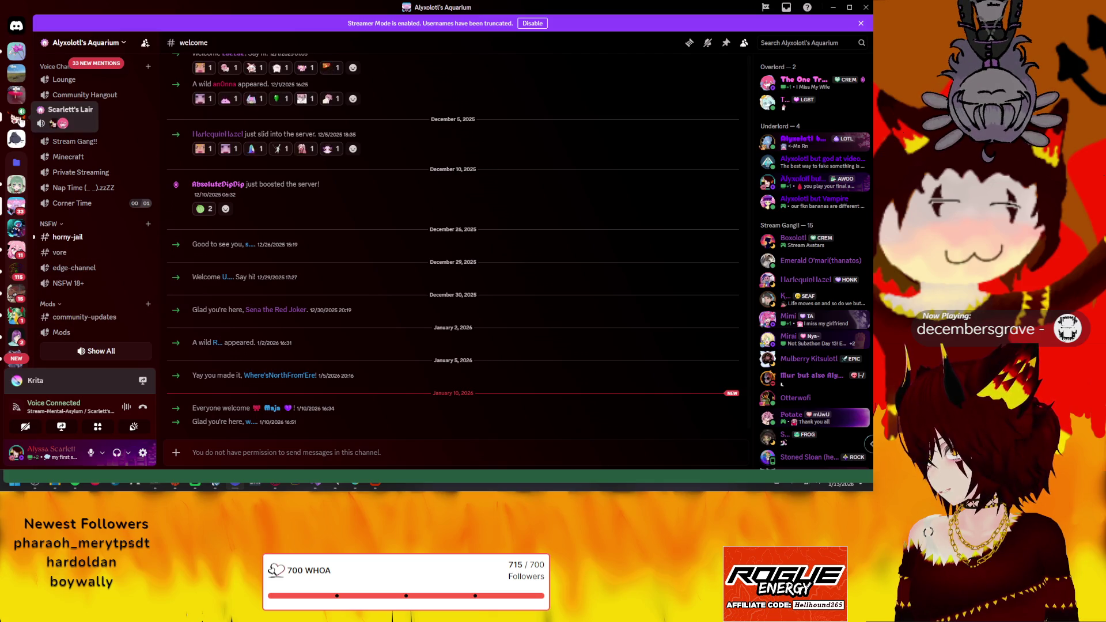
click(16, 117)
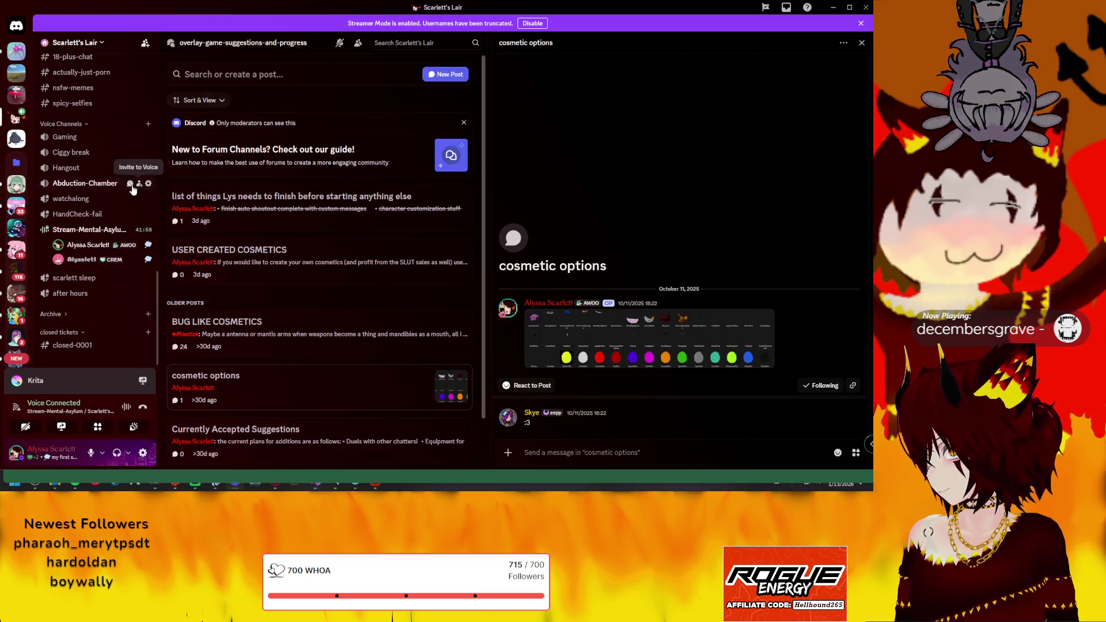
click(867, 7)
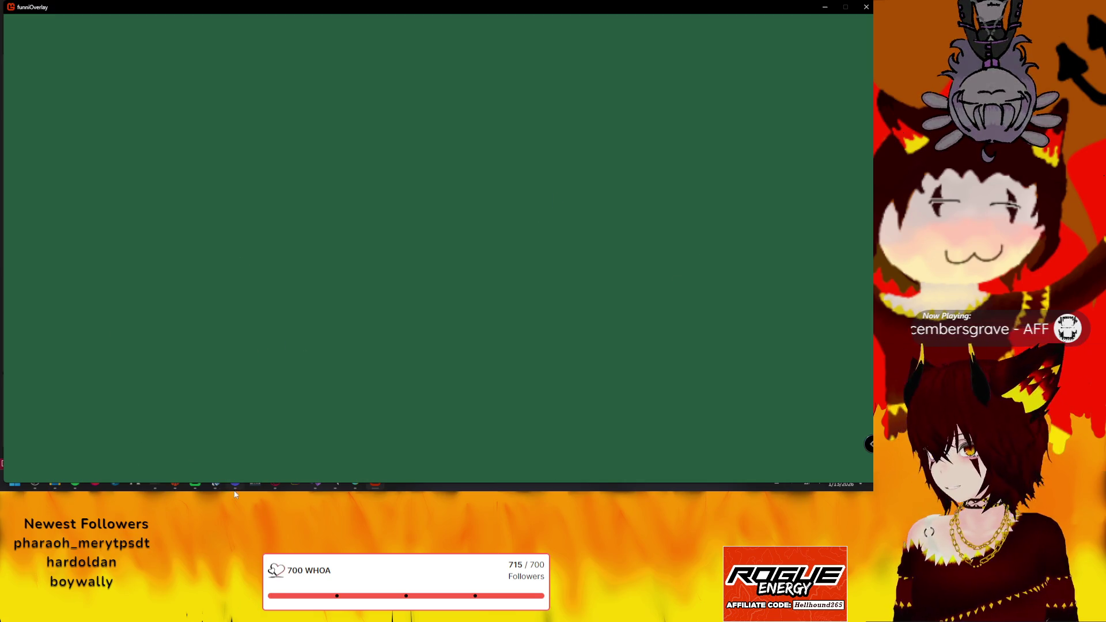
click(126, 483)
click(862, 42)
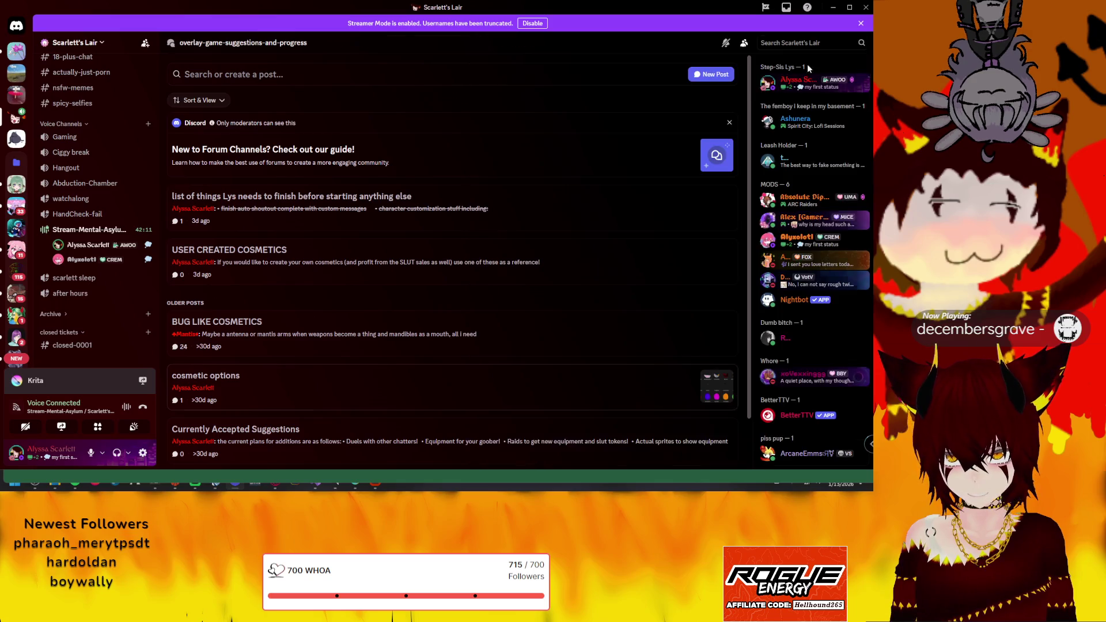
click(793, 42)
text(emy)
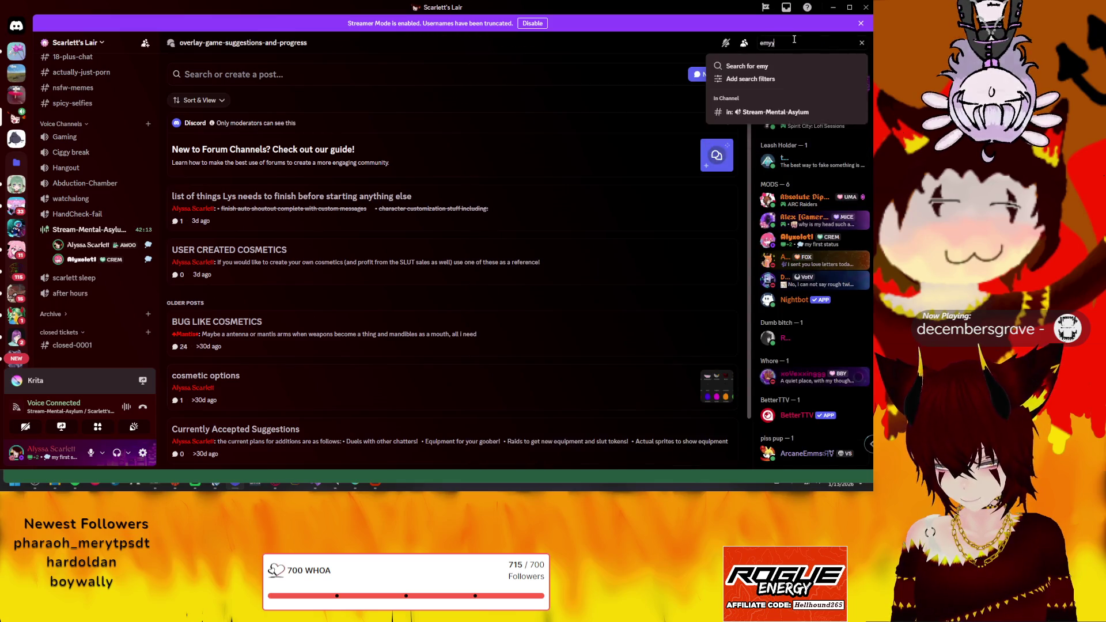
key(BackSpace)
text(my)
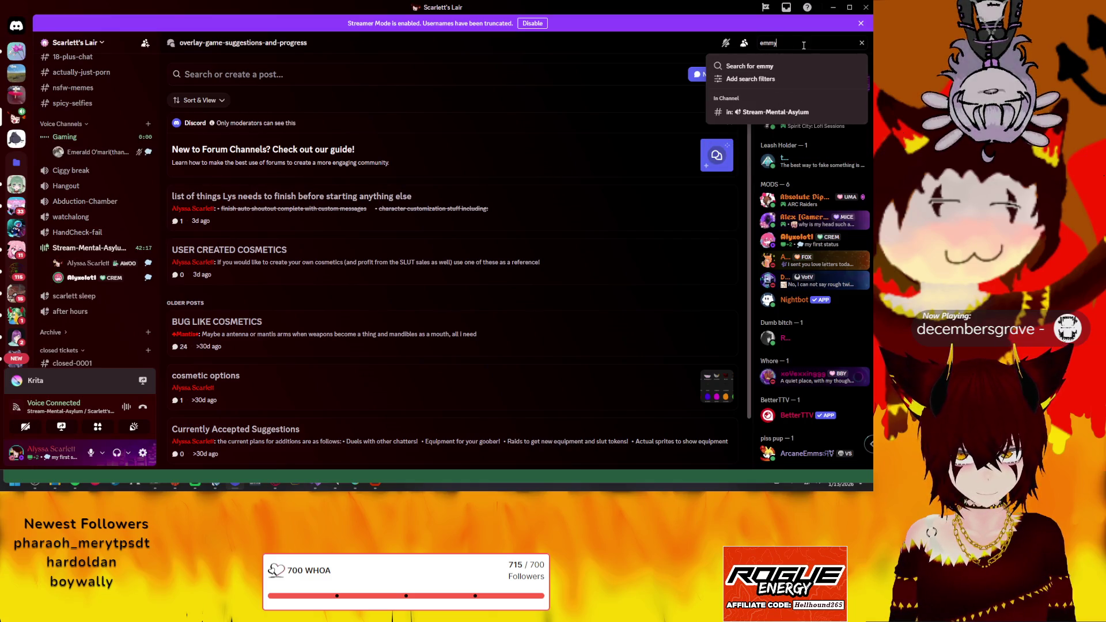
key(BackSpace)
key(BackSpace)
key(BackSpace)
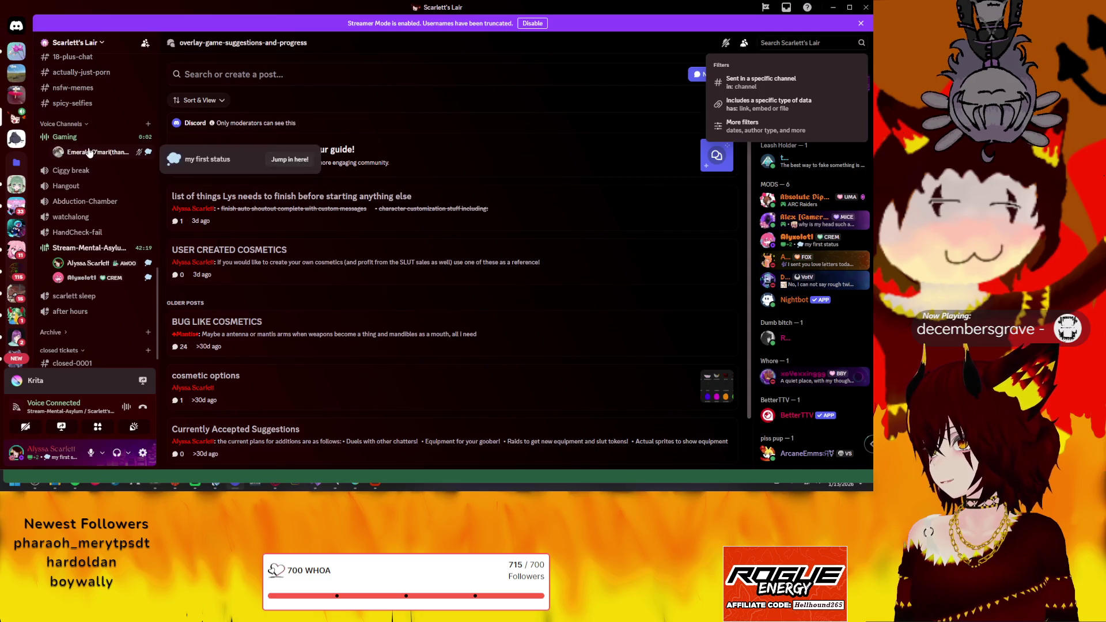
key(Escape)
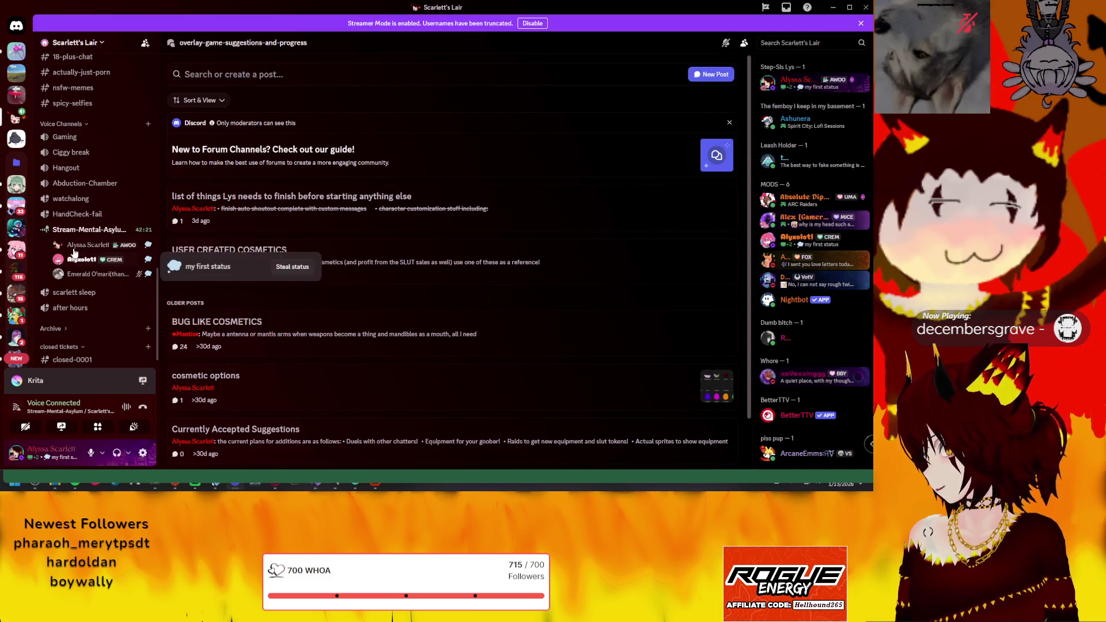
mouse_move(102, 274)
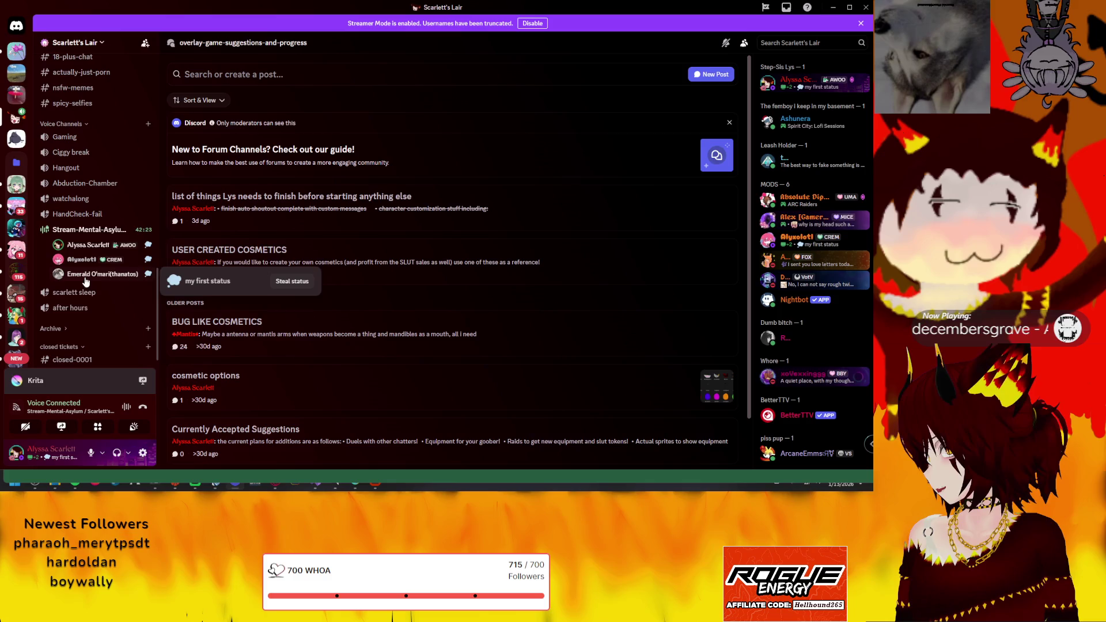
right_click(87, 273)
mouse_move(121, 379)
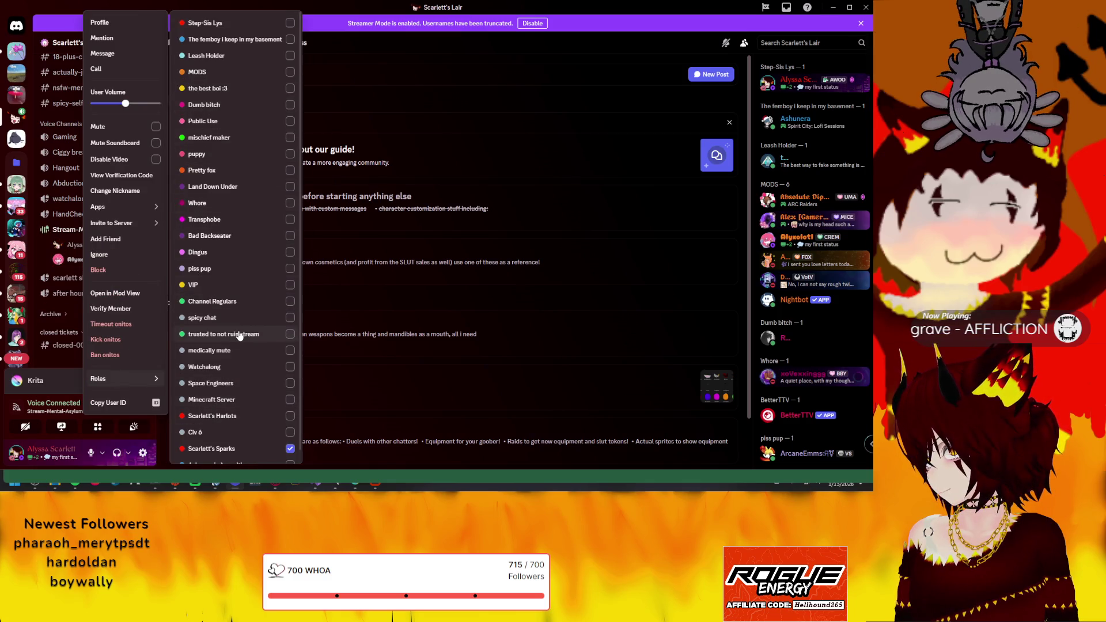
click(399, 297)
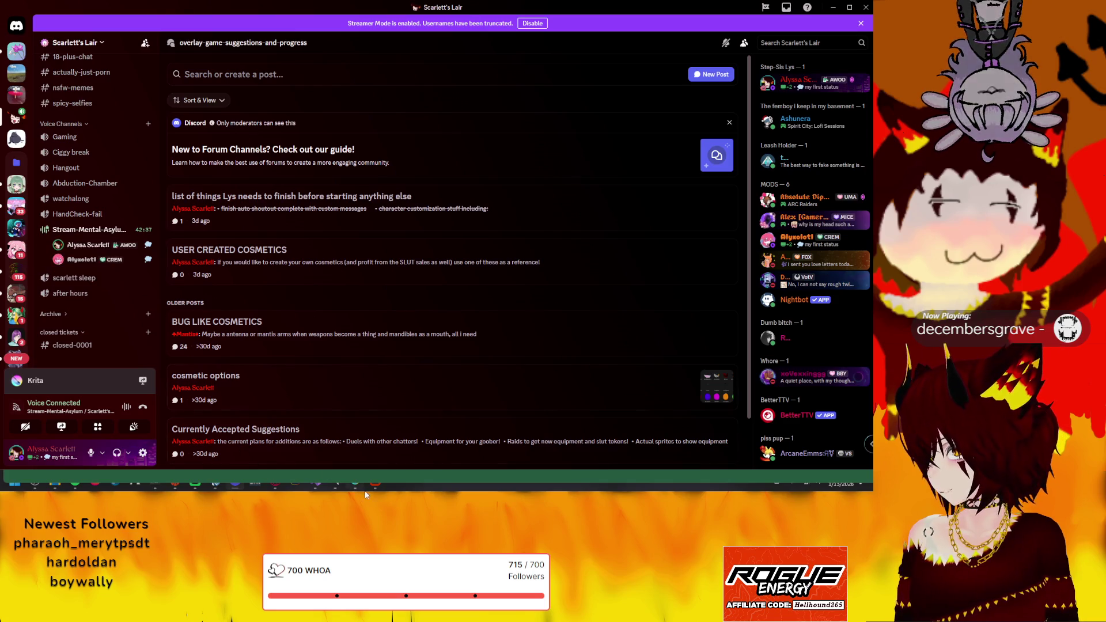
click(82, 259)
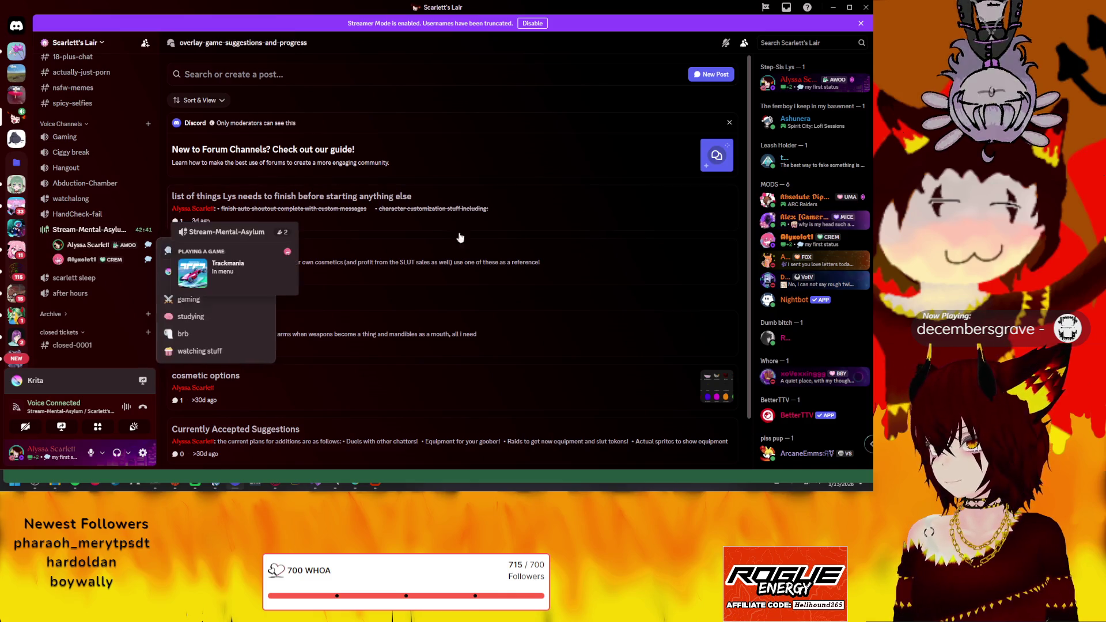
scroll(773, 76, down, 2)
click(791, 41)
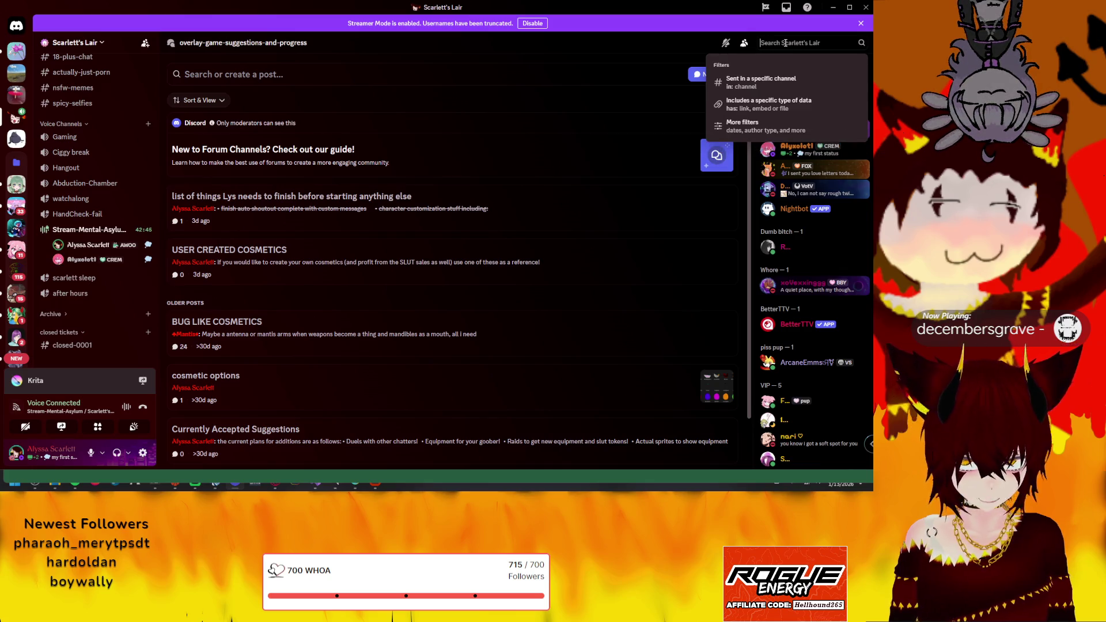
text(em)
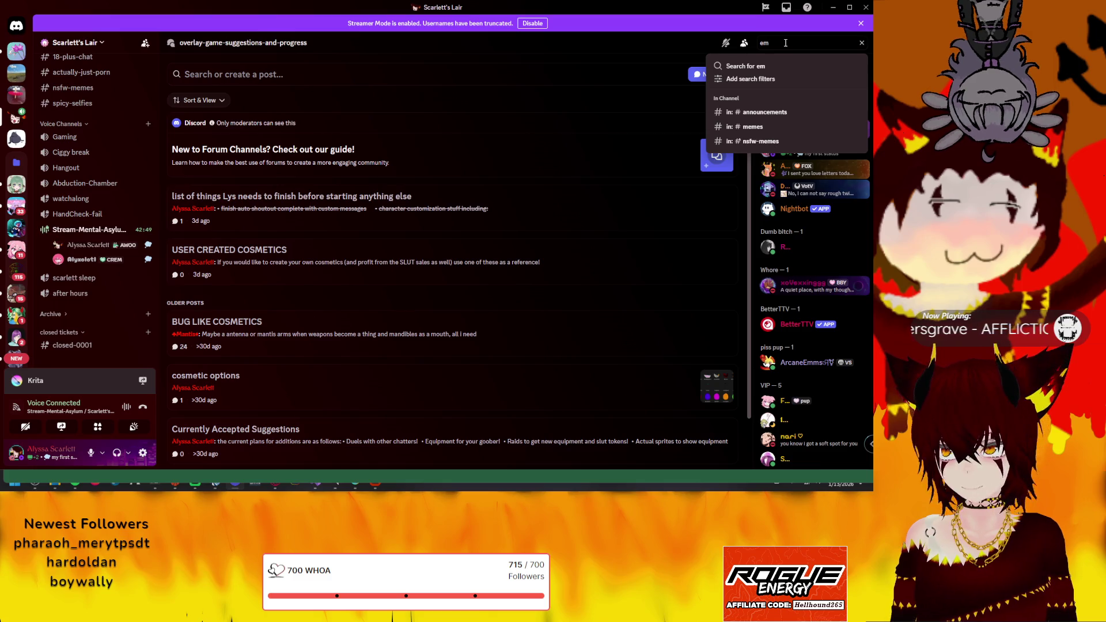
text(erald)
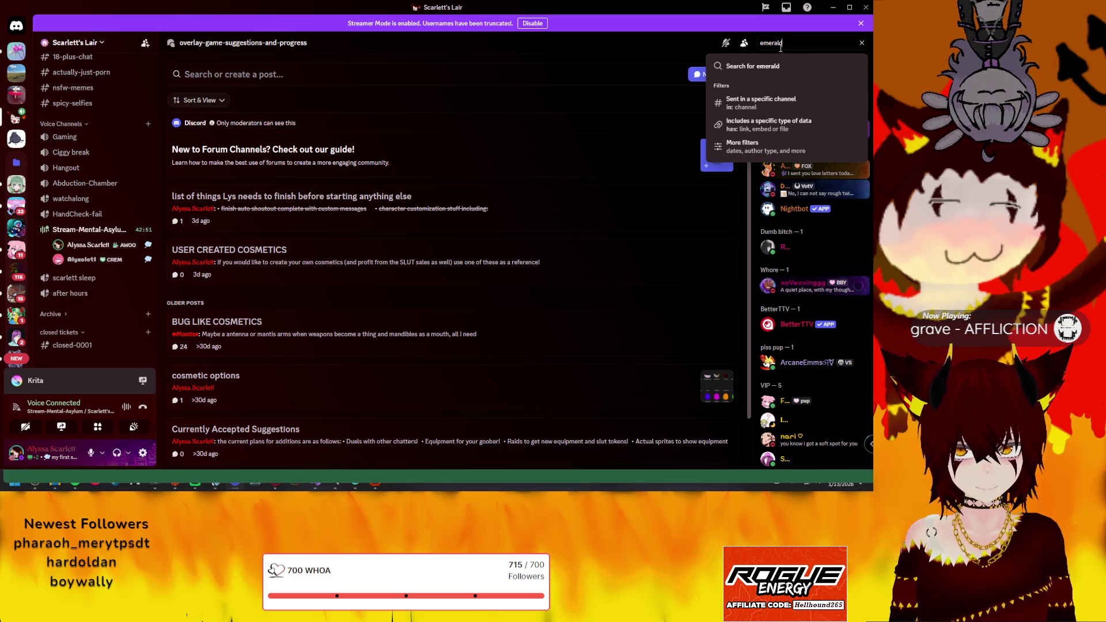
Erase the searched member name in Discord and switch back to the funniOverlay code in Visual Studio
key(BackSpace)
key(BackSpace)
key(BackSpace)
key(BackSpace)
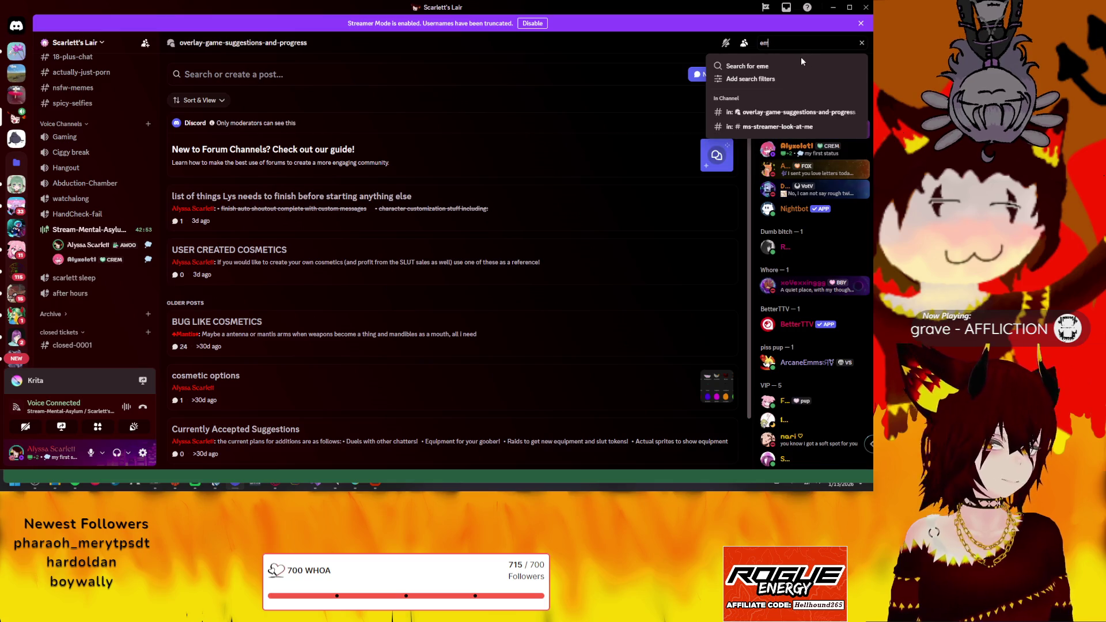
key(BackSpace)
key(BackSpace)
scroll(816, 202, down, 3)
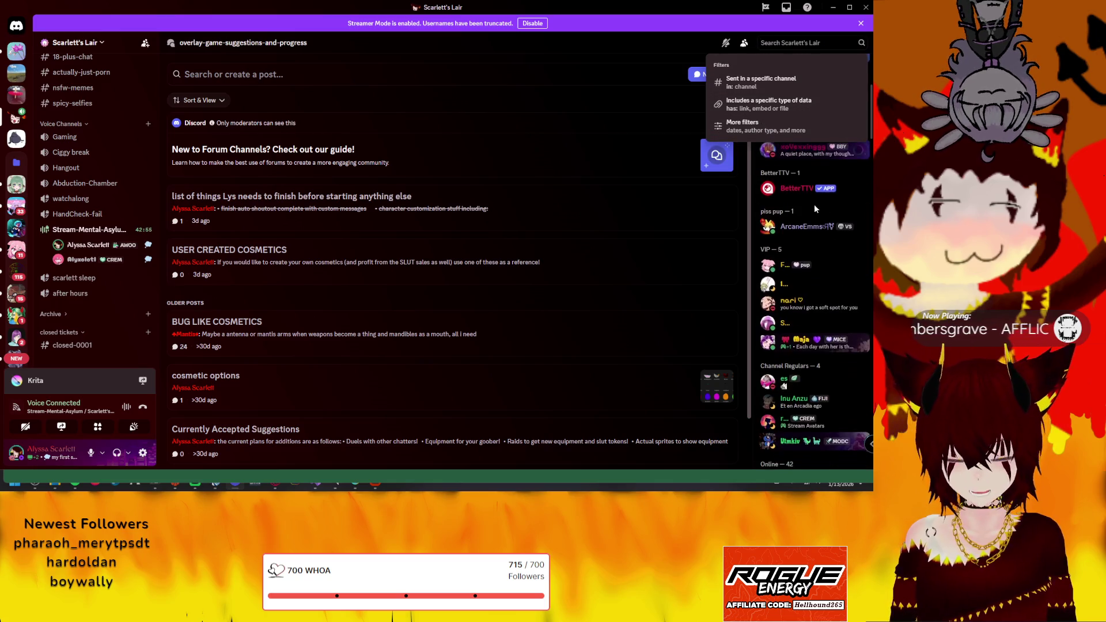
scroll(811, 230, down, 3)
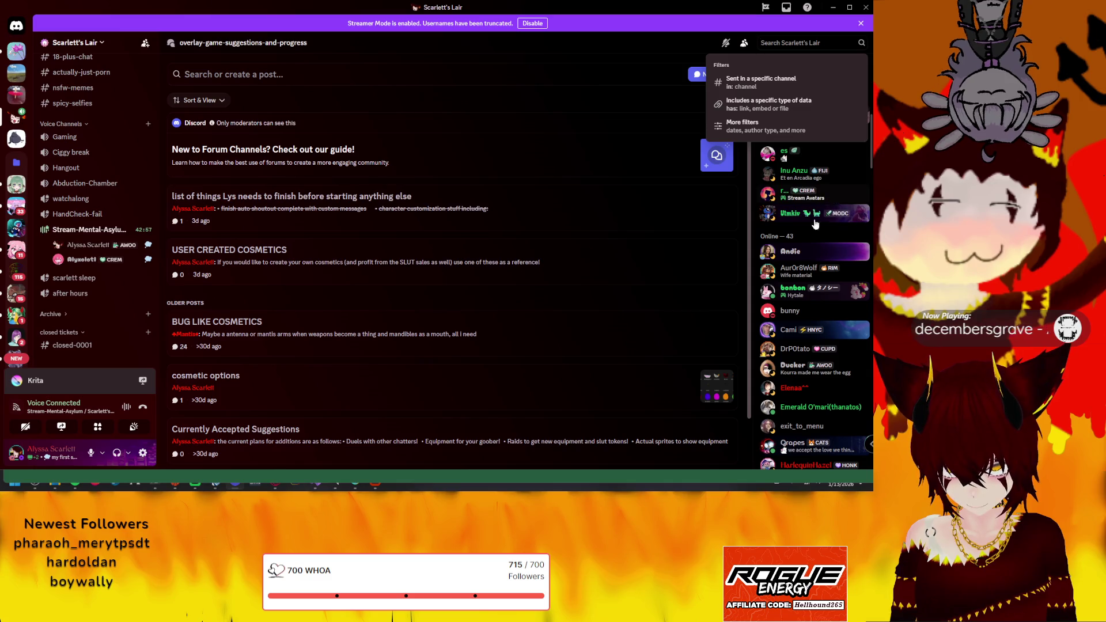
scroll(817, 216, down, 2)
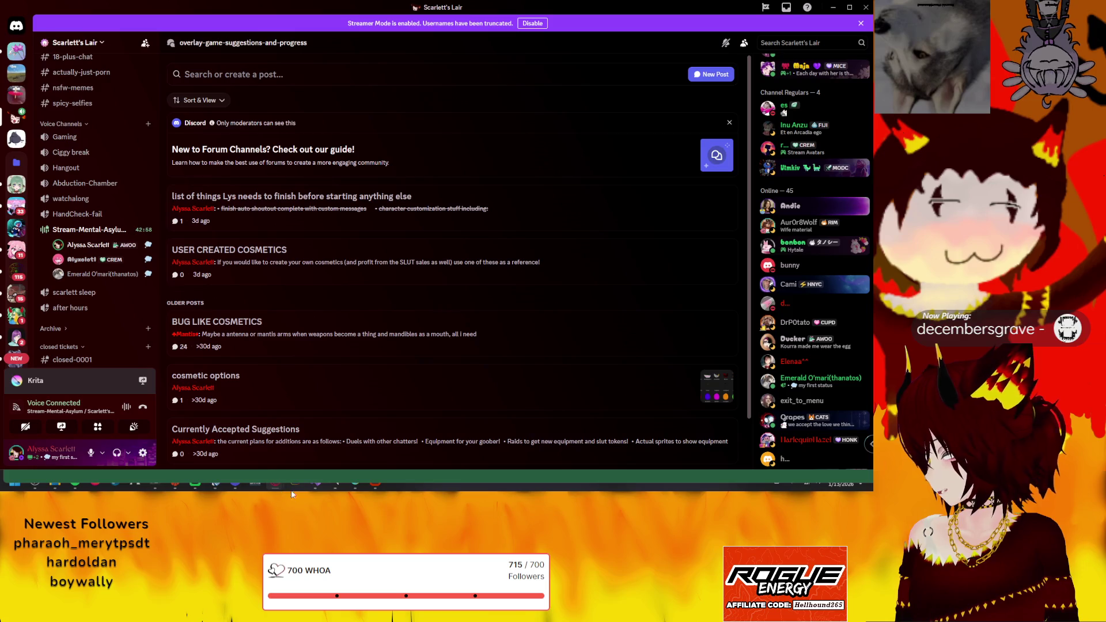
click(315, 486)
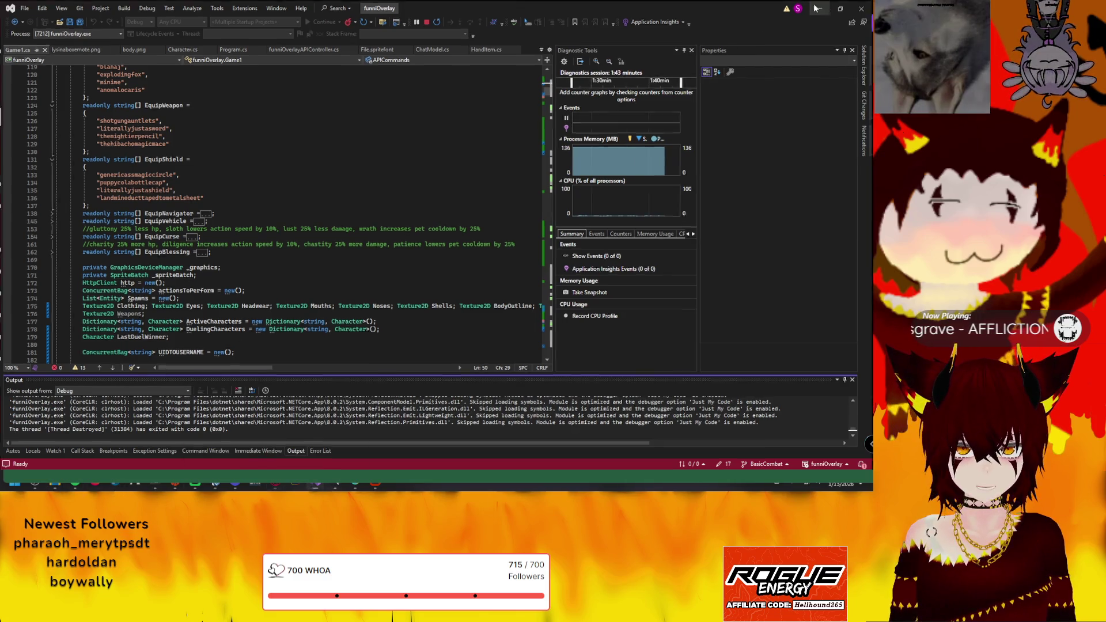
Switch from Visual Studio back through Discord to the funniOverlay window
key(alt+Tab)
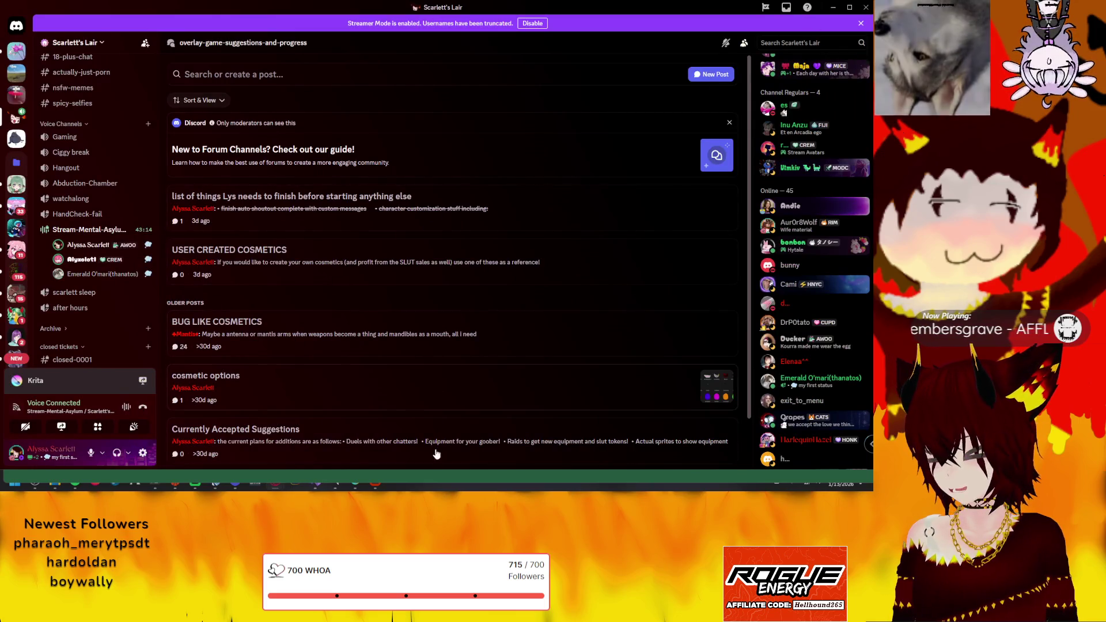
key(alt+Tab)
key(alt+Tab)
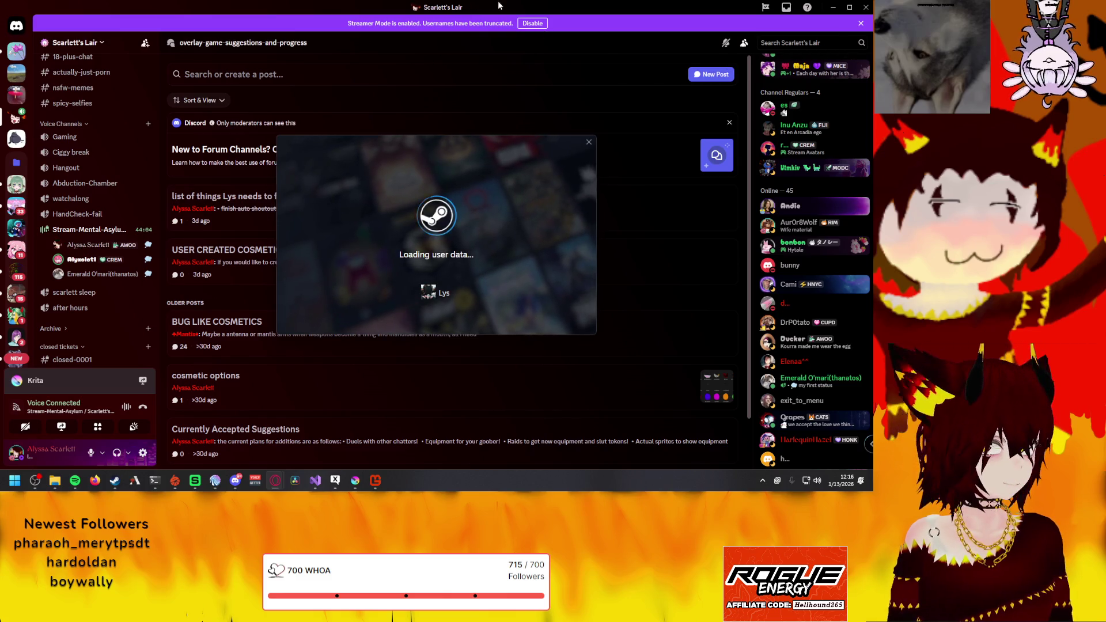
Switch back to Steam and dismiss the Midweek Deal popup on the store front page
key(alt+Tab)
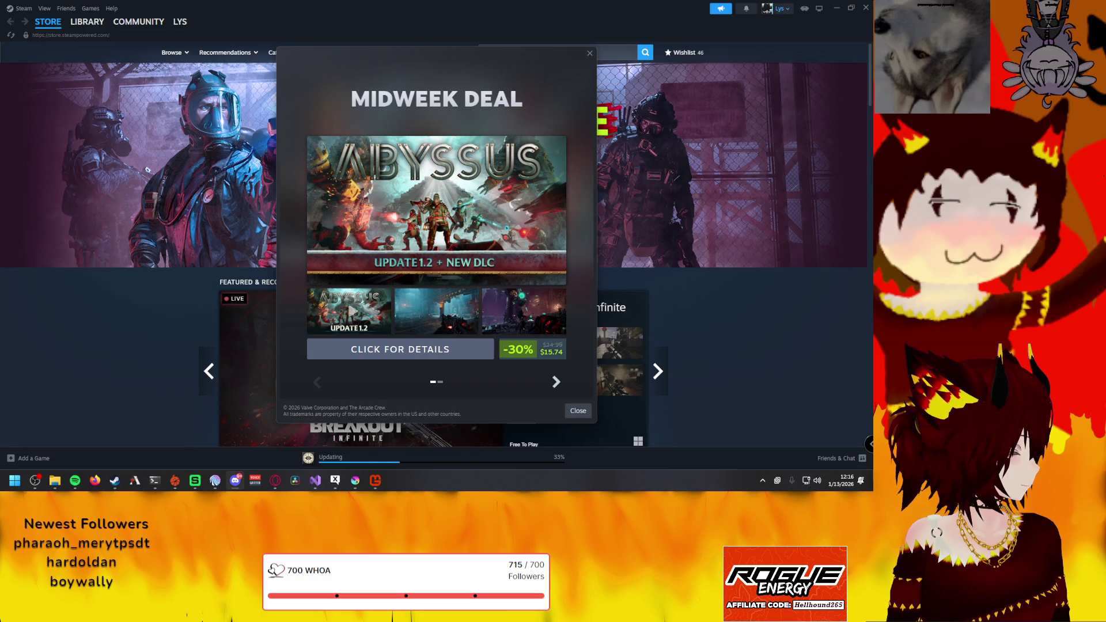
click(590, 53)
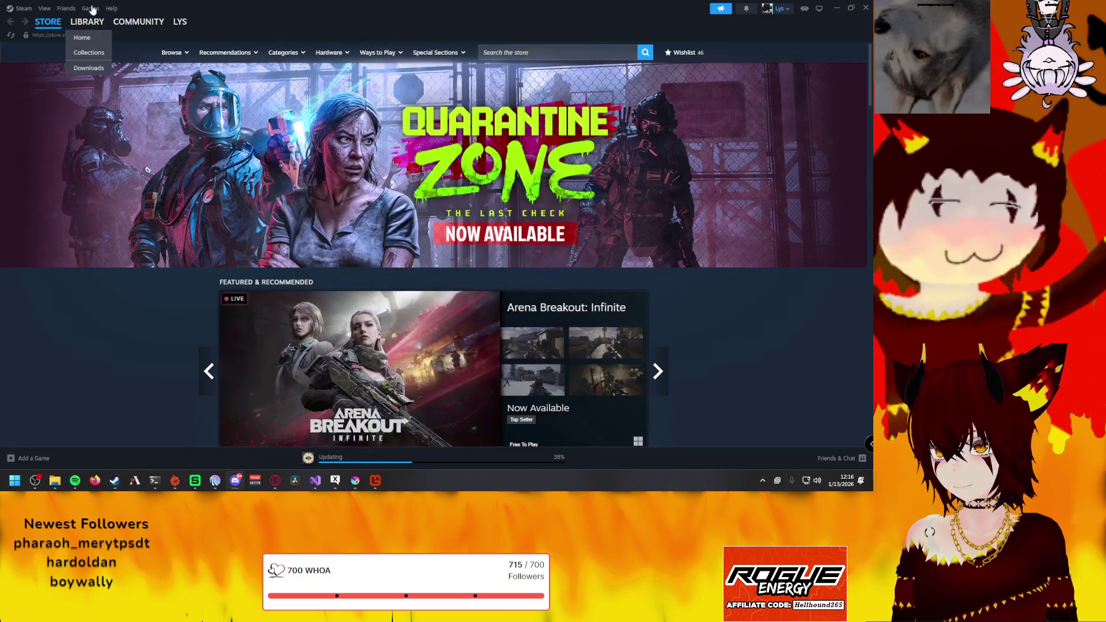
Find RV There Yet? in the library and start its update
click(97, 22)
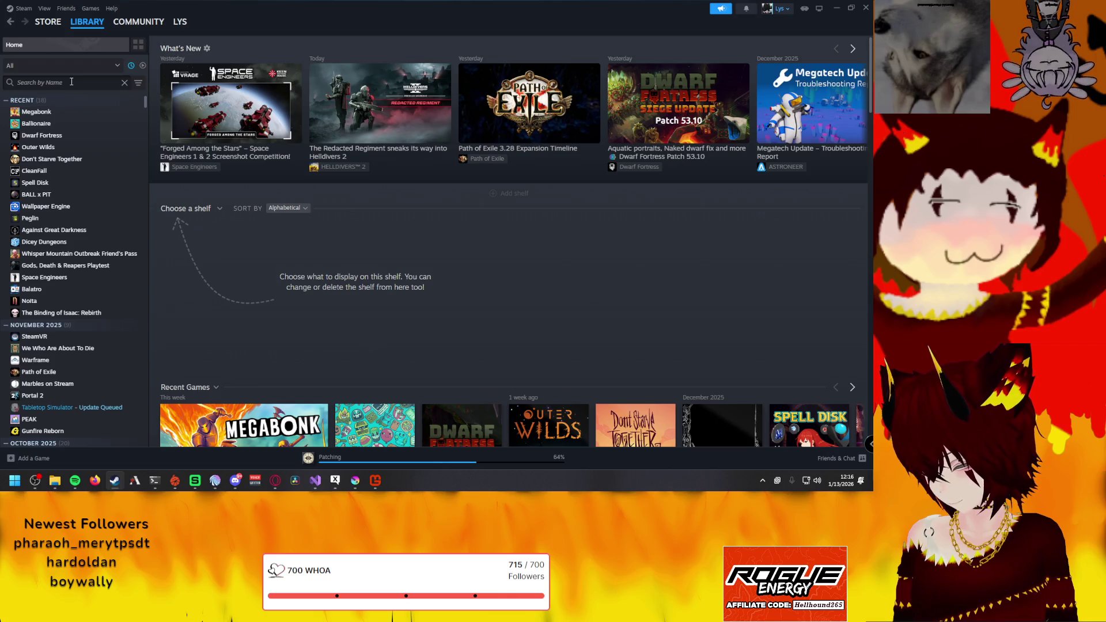
text(rv)
click(65, 135)
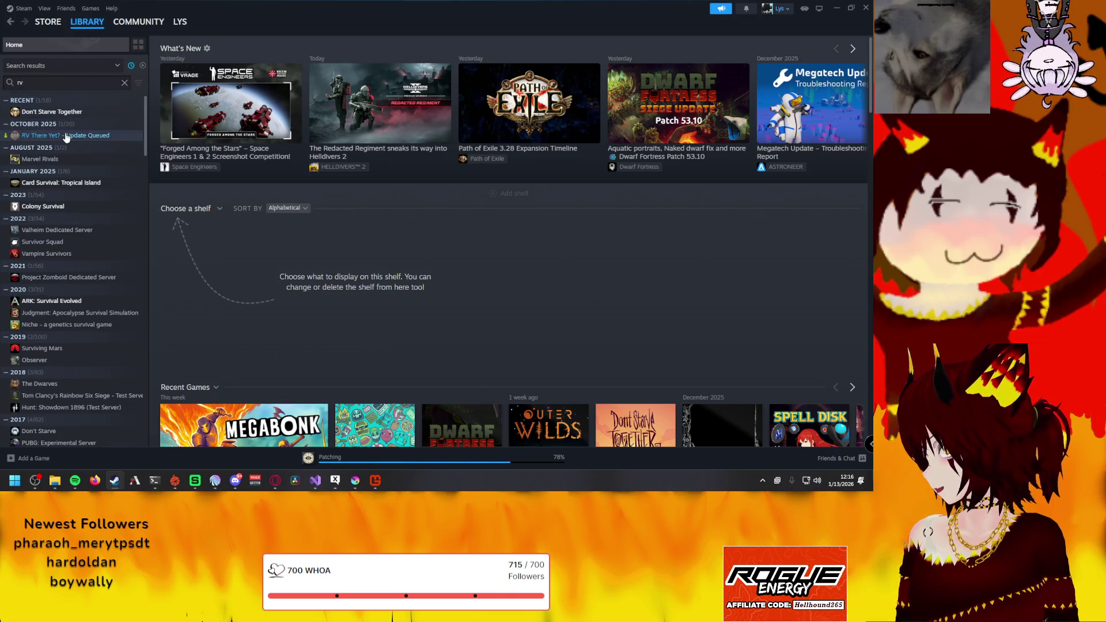
click(199, 198)
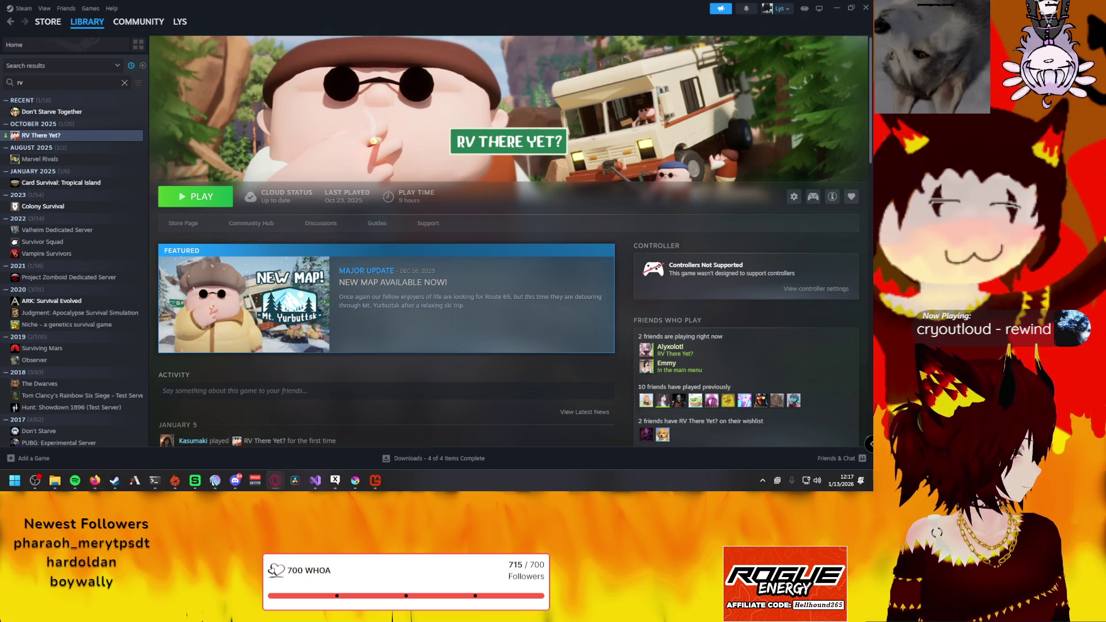
mouse_move(472, 303)
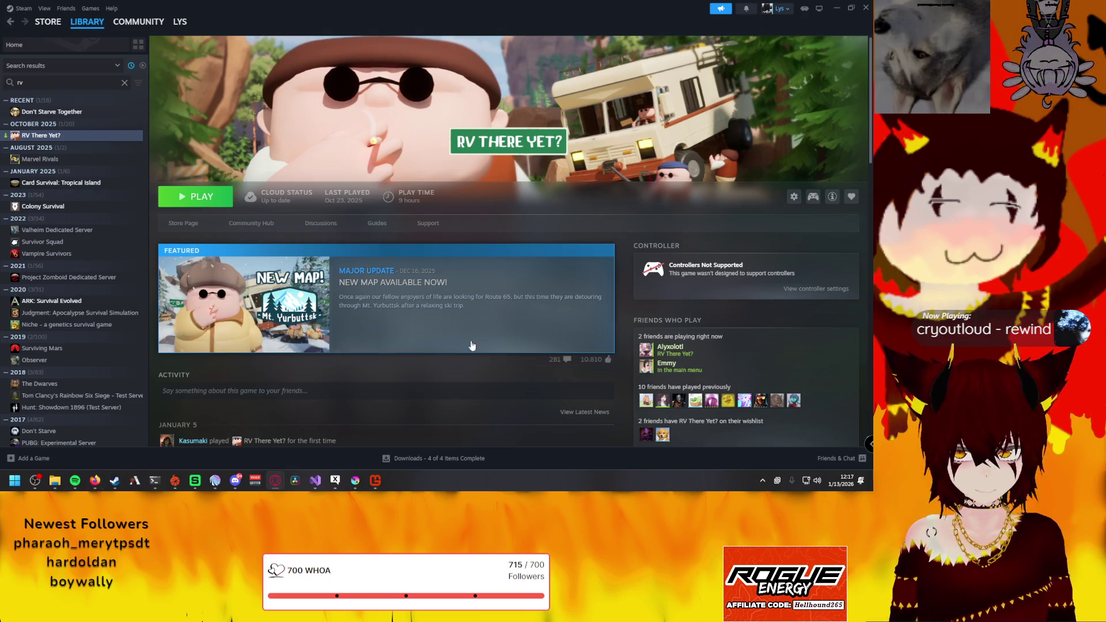
Launch RV There Yet? with the default 'Play RV There Yet?' option
click(205, 198)
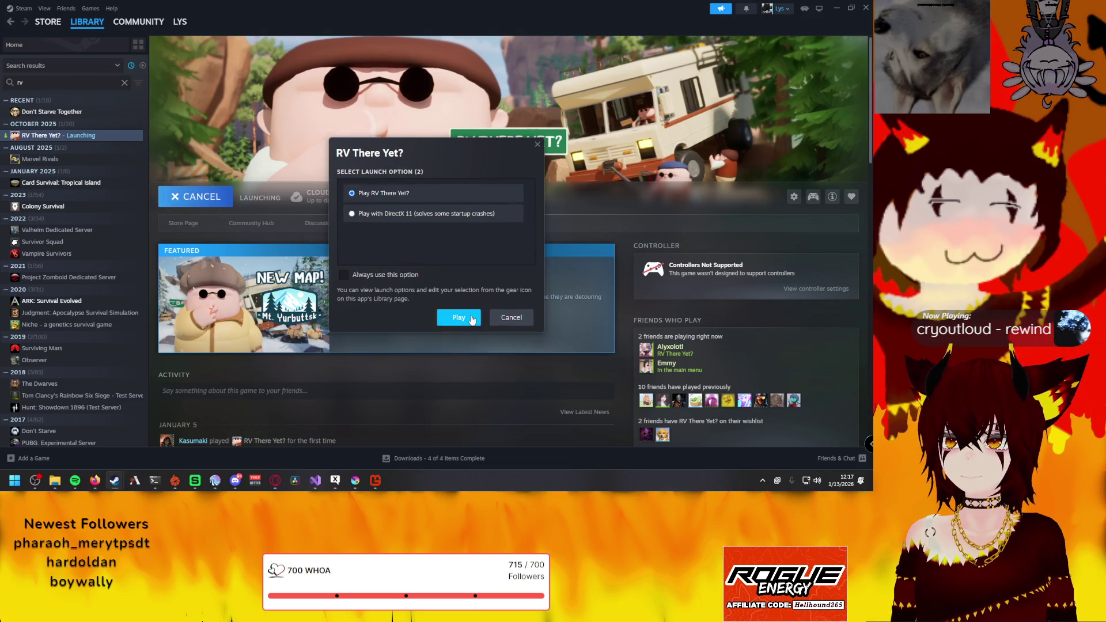
click(459, 317)
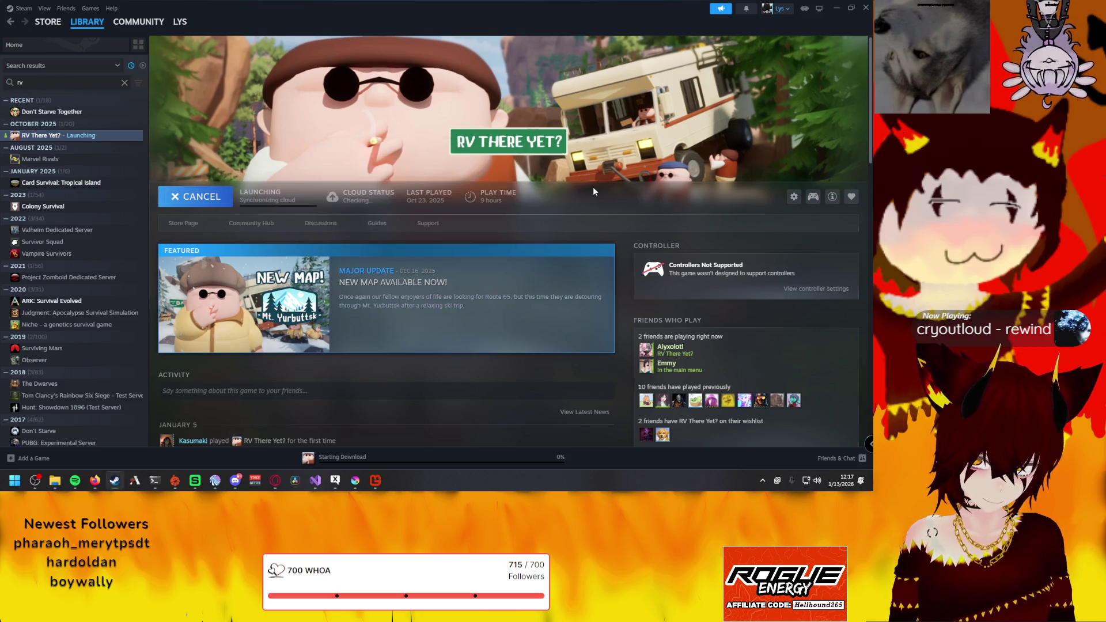